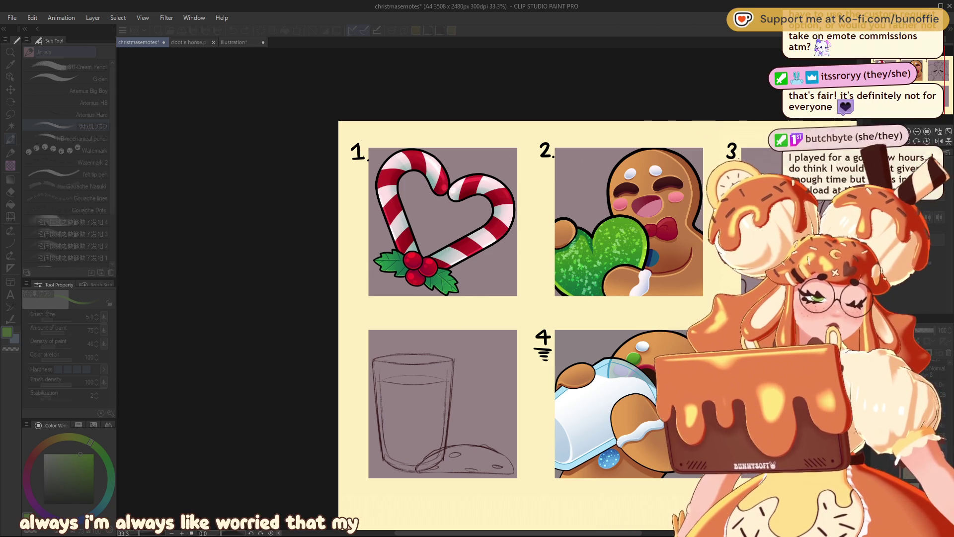
Zoom out and back in to survey the whole emote sheet
key(ctrl+minus)
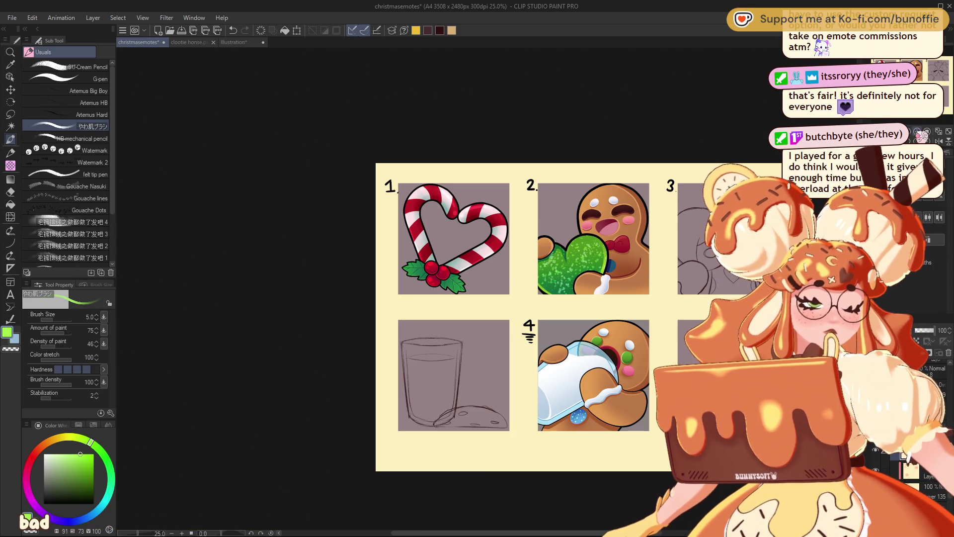
scroll(431, 189, up, 2)
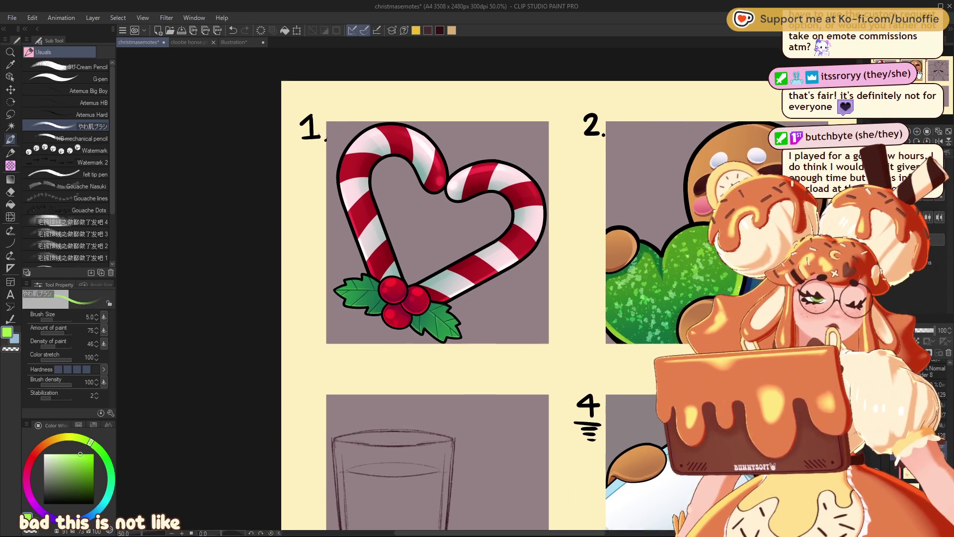
scroll(476, 287, down, 1)
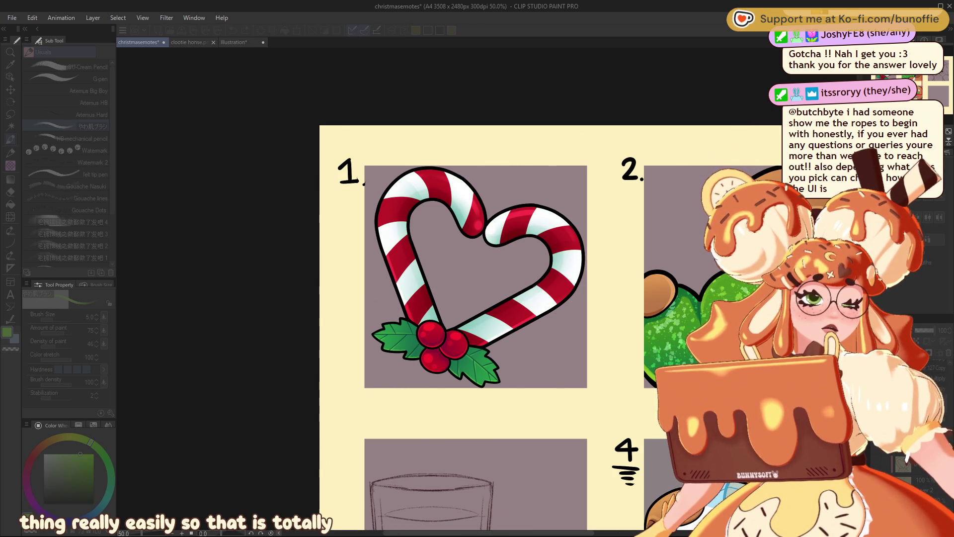
key(ctrl+minus)
key(ctrl+minus)
key(ctrl+minus)
key(ctrl+minus)
key(ctrl+minus)
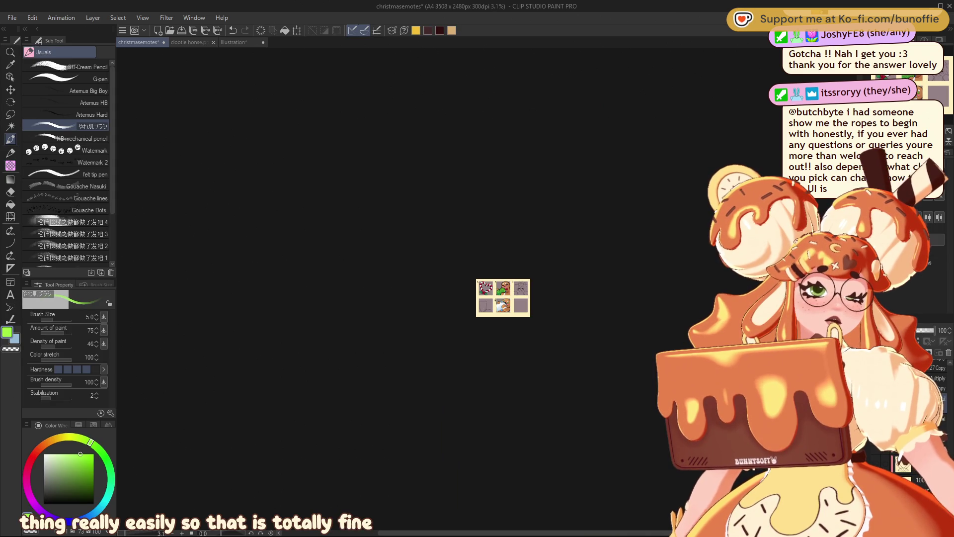
key(ctrl+plus)
key(ctrl+plus)
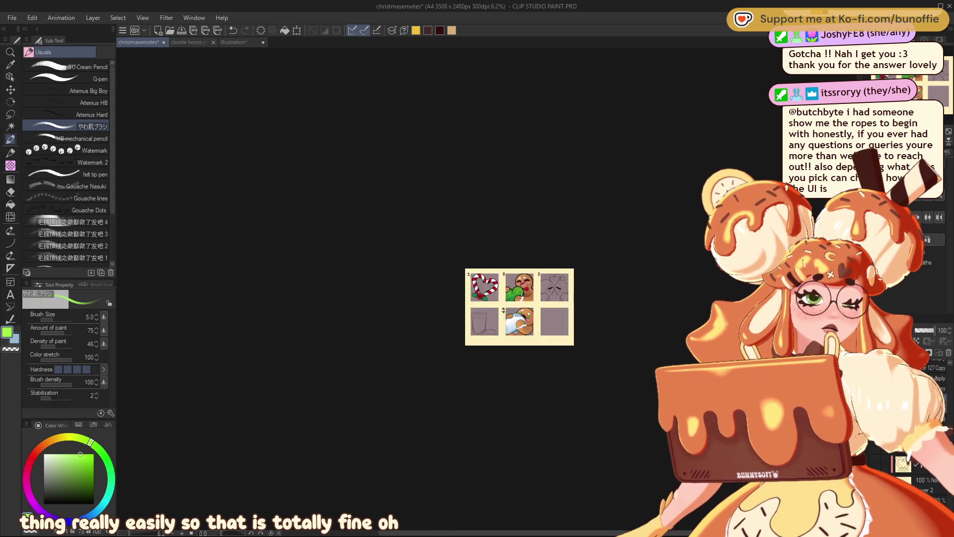
key(ctrl+plus)
key(ctrl+plus)
key(ctrl+plus)
key(ctrl+plus)
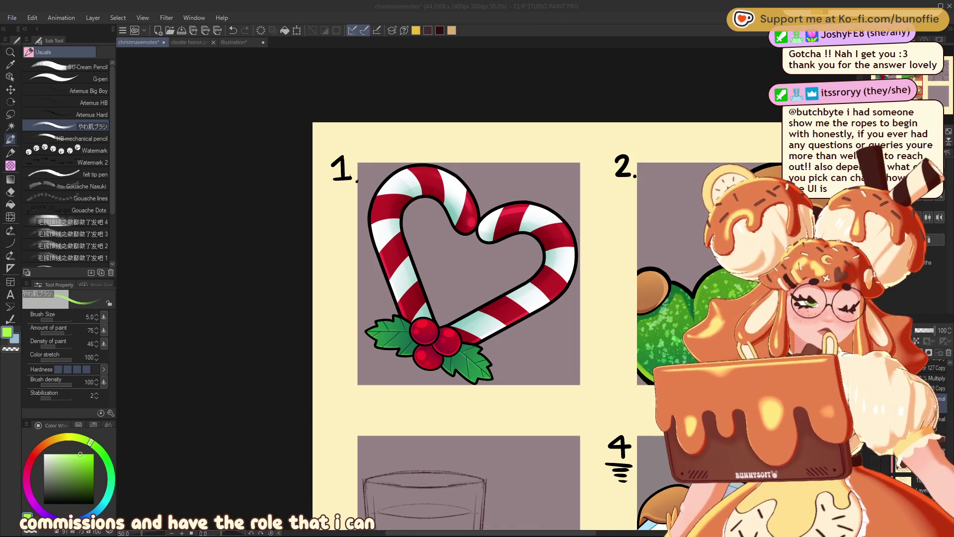
Zoom in on the candy-cane heart's holly and raise the brush size from 5 to 10
scroll(532, 298, down, 2)
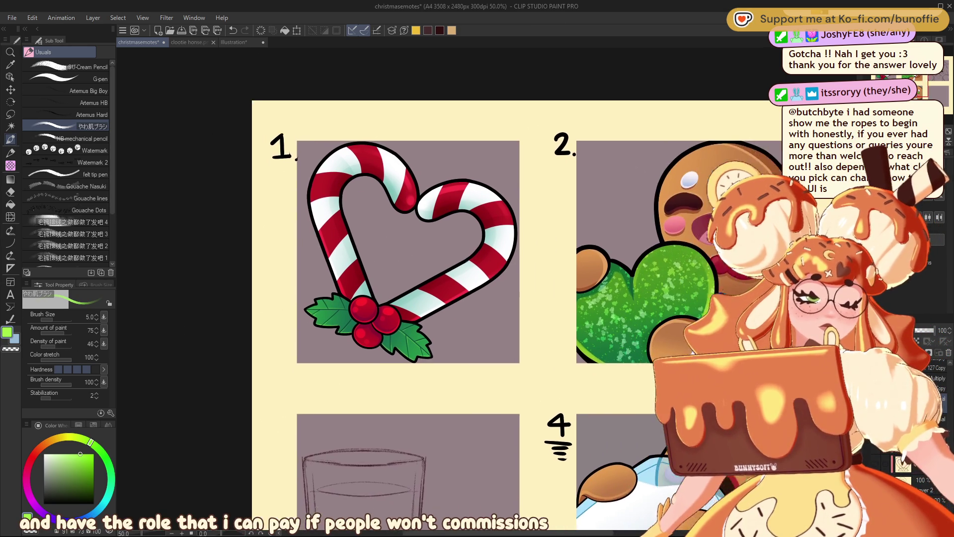
scroll(531, 298, up, 2)
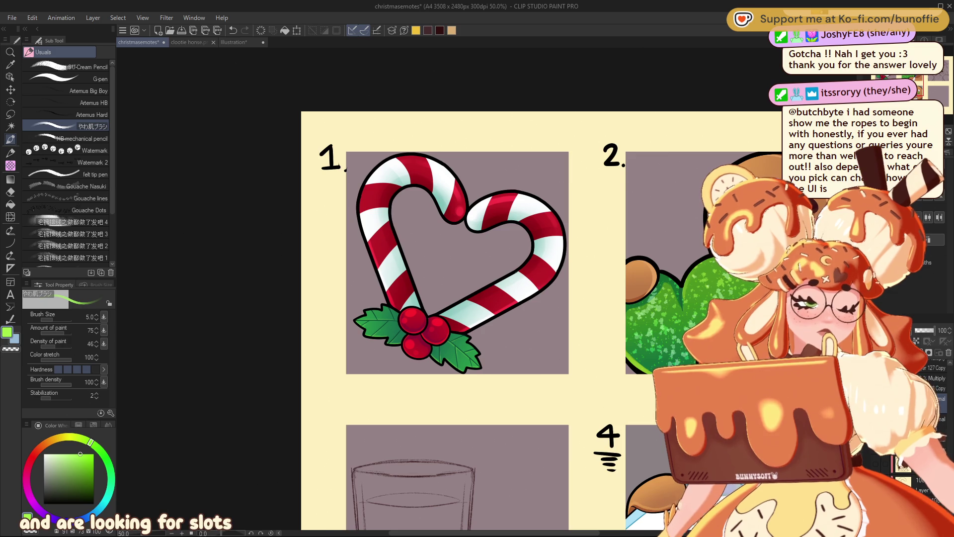
key(ctrl+plus)
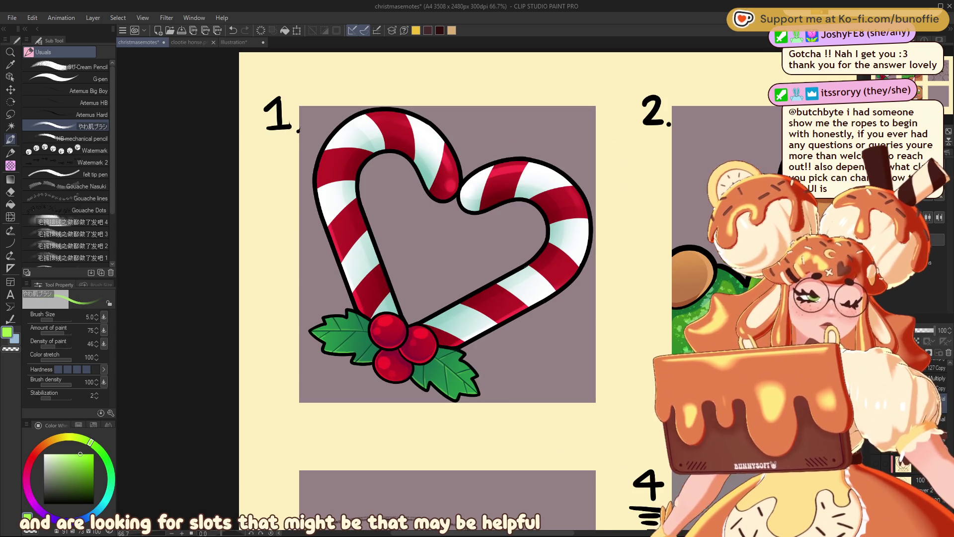
scroll(447, 288, right, 10)
scroll(448, 288, left, 5)
scroll(447, 288, left, 6)
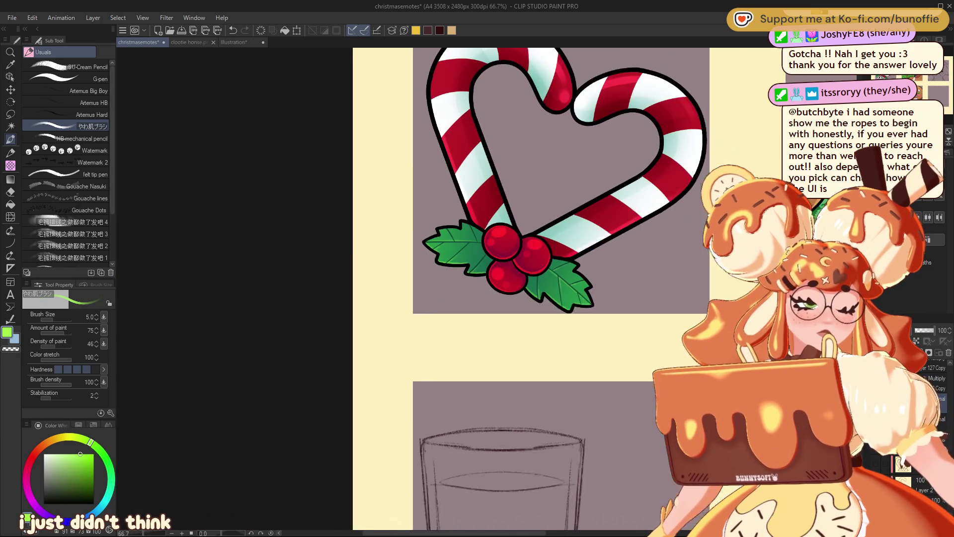
scroll(447, 288, right, 1)
scroll(477, 288, left, 1)
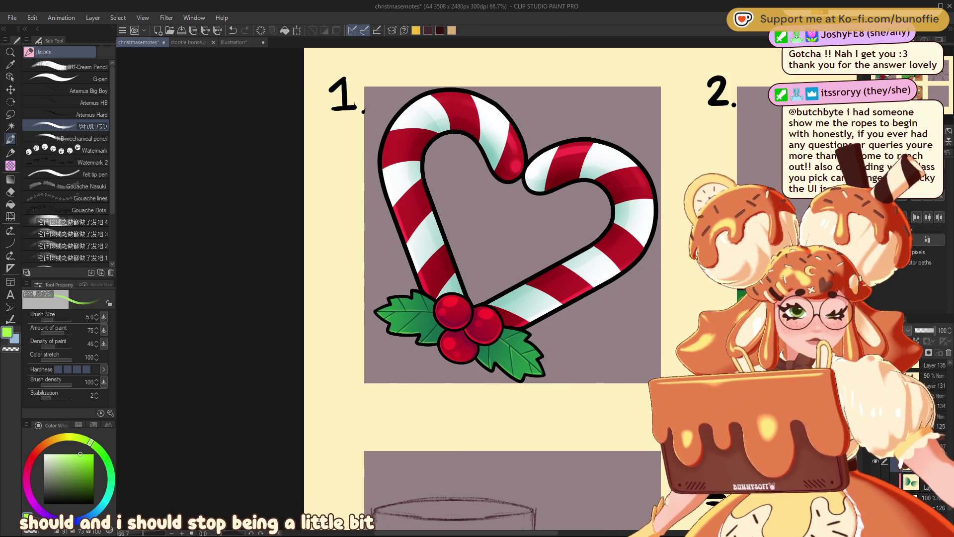
scroll(488, 295, up, 2)
scroll(484, 278, up, 1)
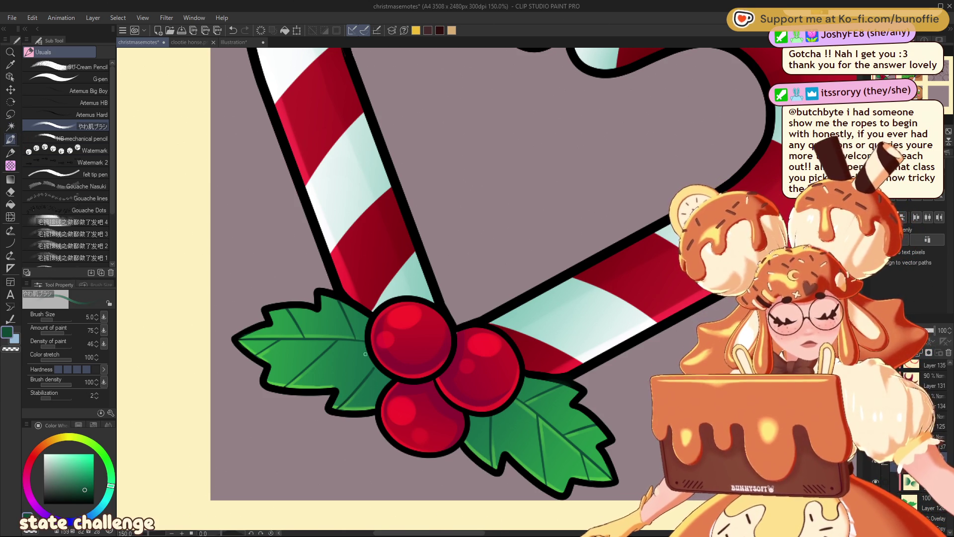
key(bracketright)
key(bracketright)
key(bracketright)
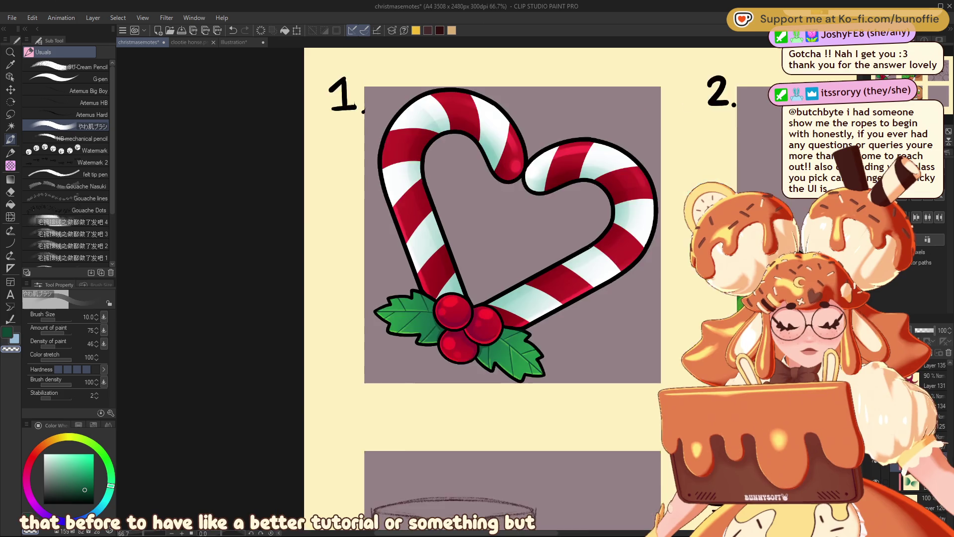
Zoom back out from the holly and set the main colour to light pink on the Color Wheel
key(ctrl+minus)
key(ctrl+minus)
key(ctrl+plus)
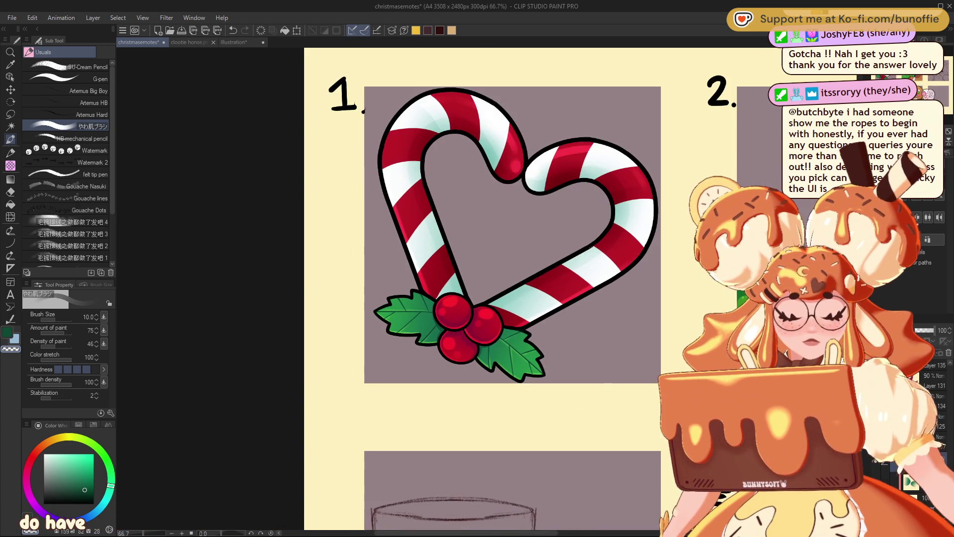
scroll(477, 289, right, 5)
scroll(447, 288, left, 5)
scroll(447, 288, left, 3)
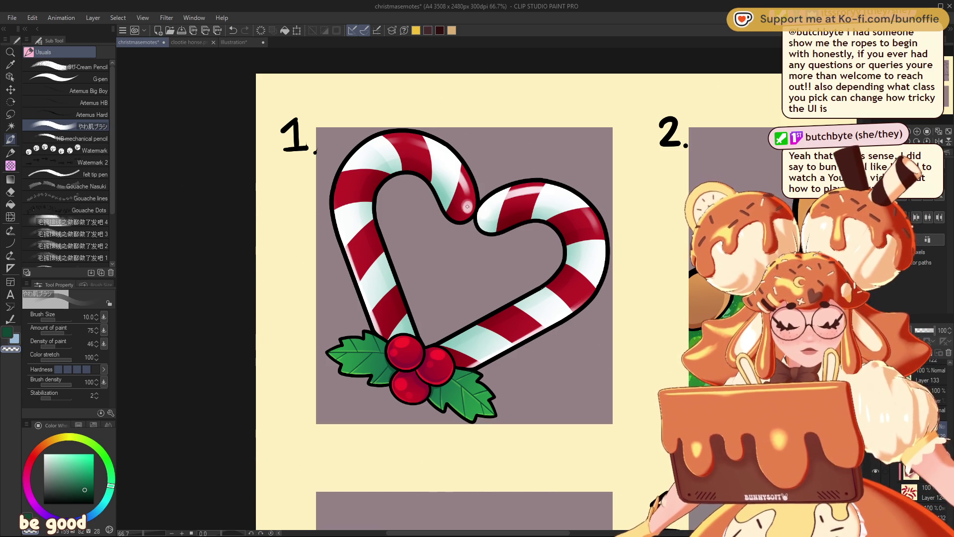
alt+click(467, 196)
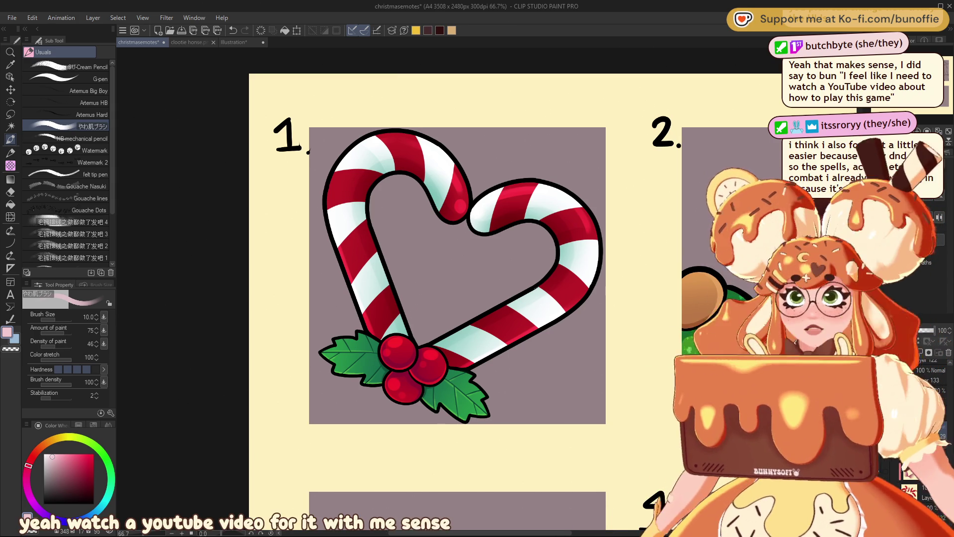
drag(531, 185, 510, 178)
drag(351, 196, 337, 196)
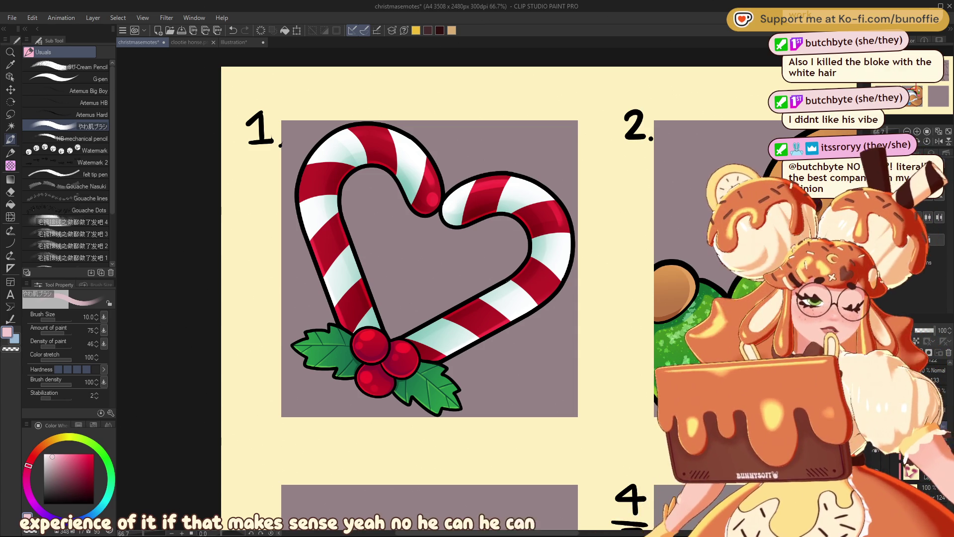
drag(469, 220, 496, 200)
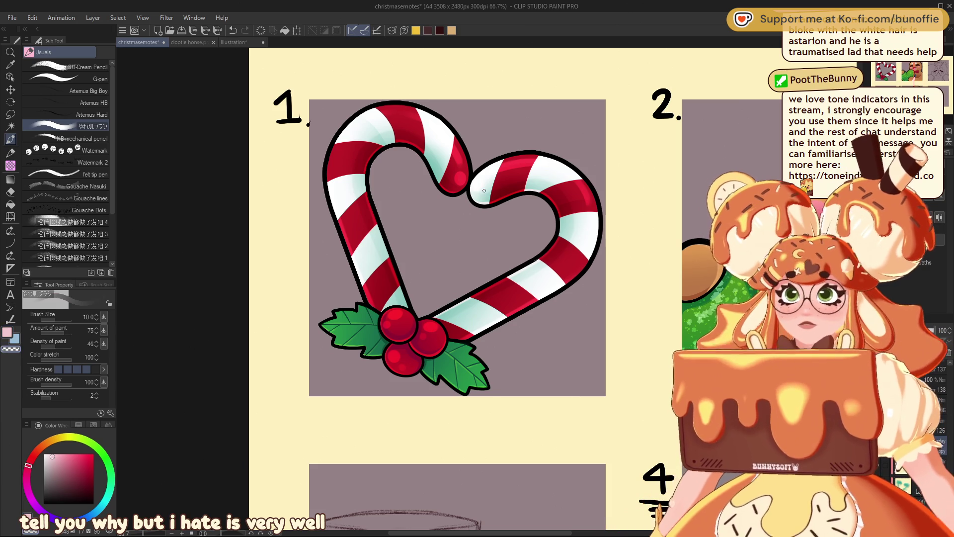
drag(483, 193, 577, 302)
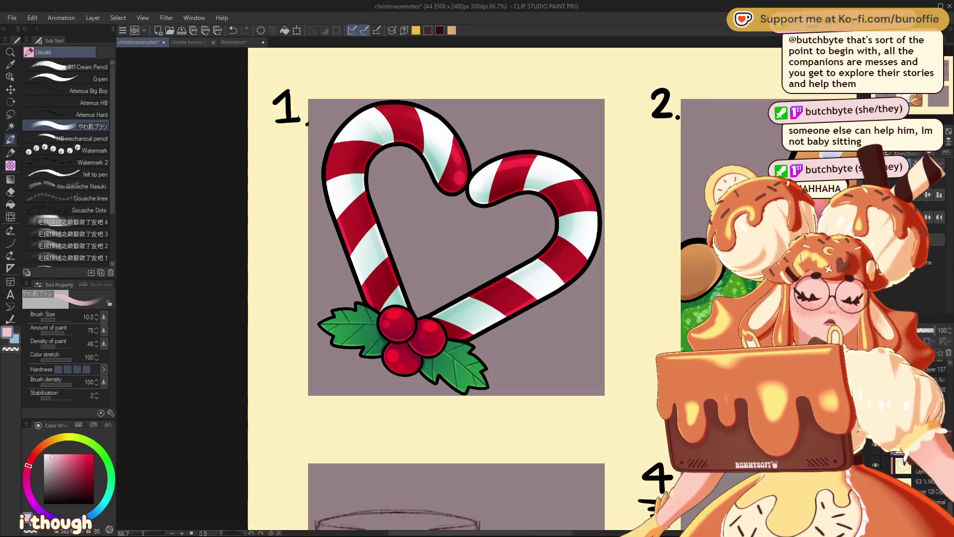
scroll(503, 327, down, 1)
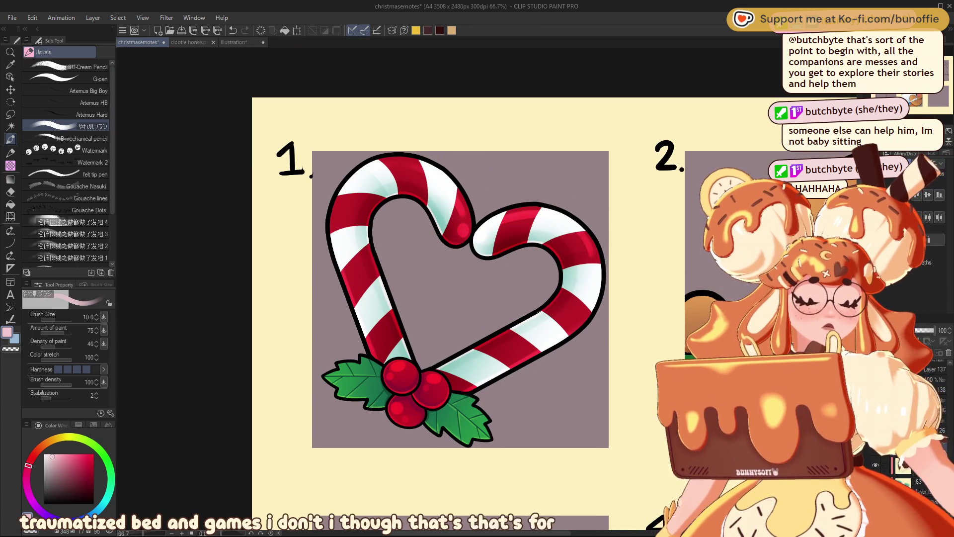
scroll(504, 326, down, 1)
scroll(503, 327, down, 3)
scroll(486, 289, down, 2)
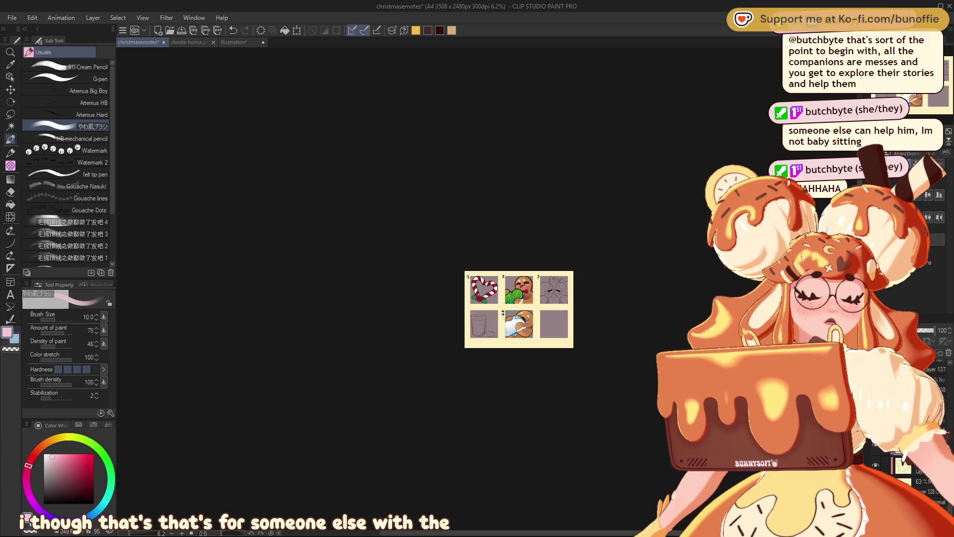
scroll(487, 289, up, 3)
scroll(487, 290, up, 2)
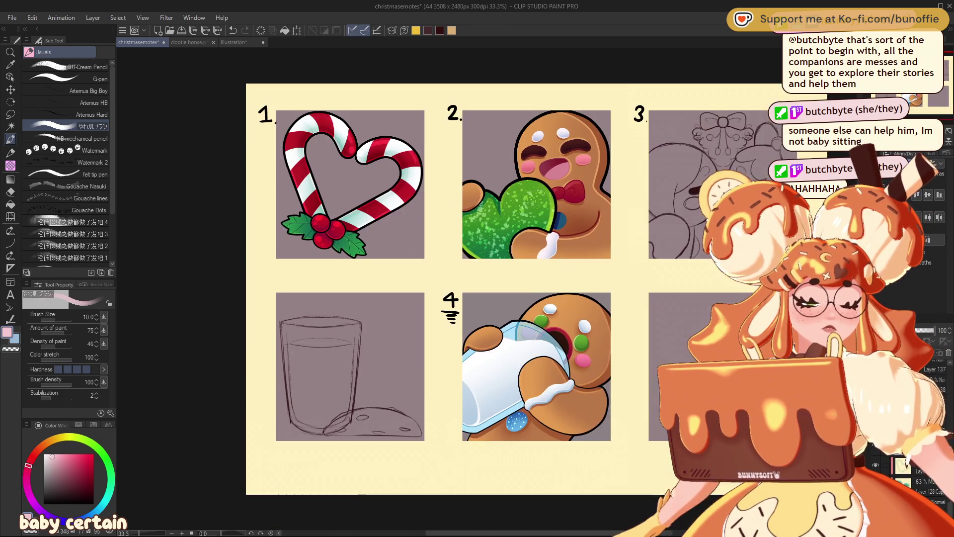
scroll(424, 298, up, 2)
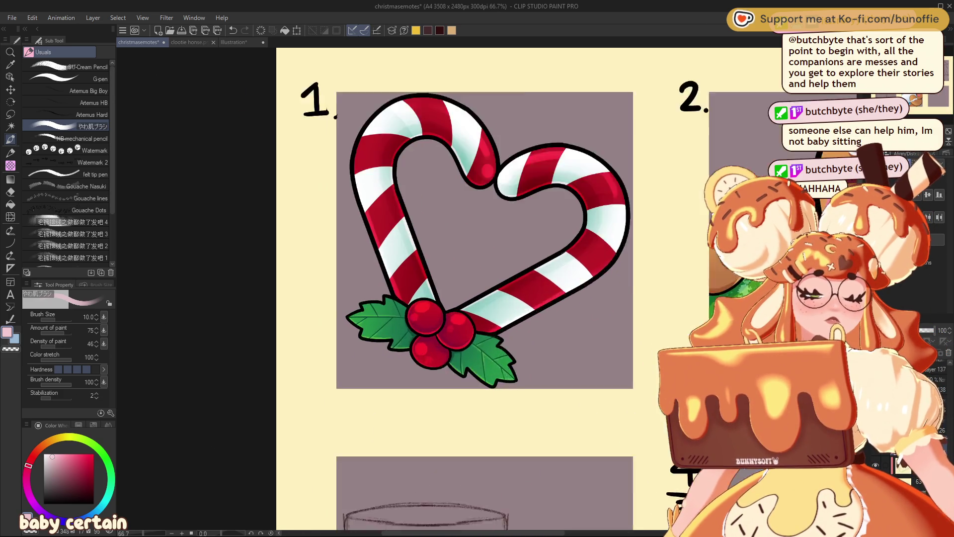
scroll(425, 298, up, 1)
scroll(424, 299, up, 1)
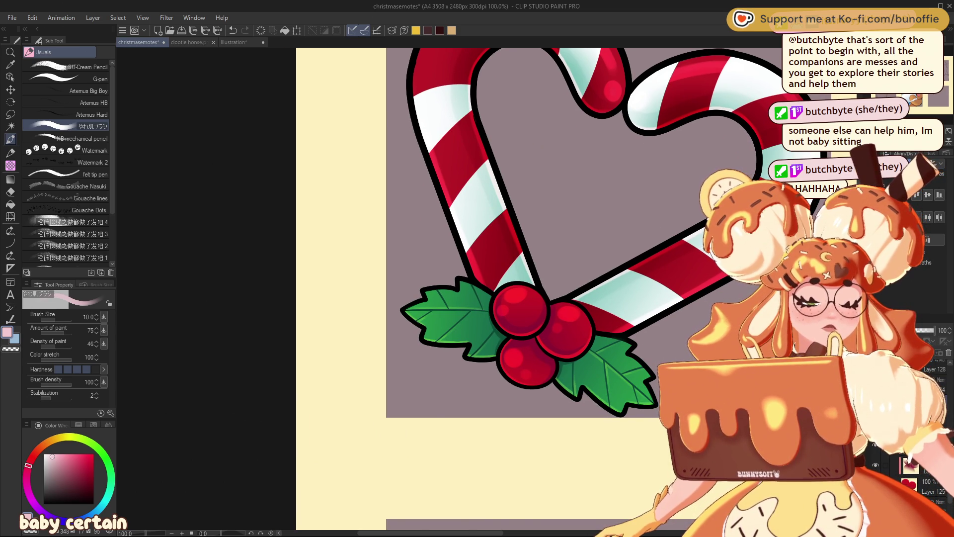
Set the main colour to orange on the Color Wheel and zoom out to the whole sheet
click(50, 441)
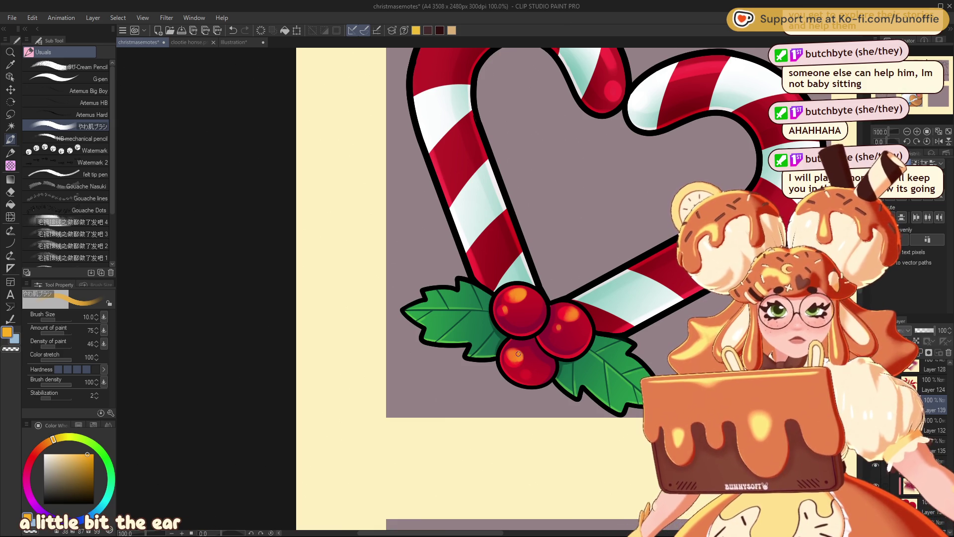
key(ctrl+minus)
key(ctrl+minus)
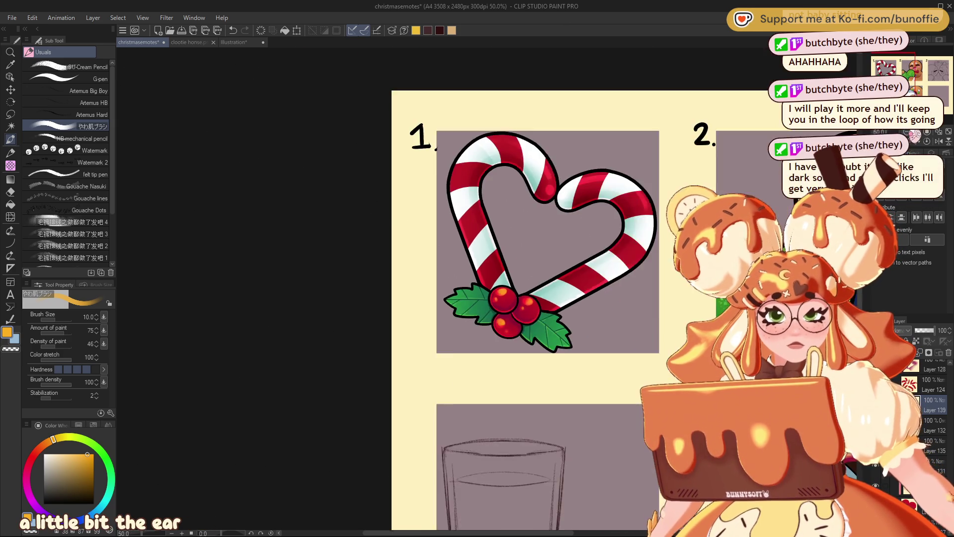
key(ctrl+minus)
key(ctrl+minus)
key(ctrl+minus)
key(ctrl+minus)
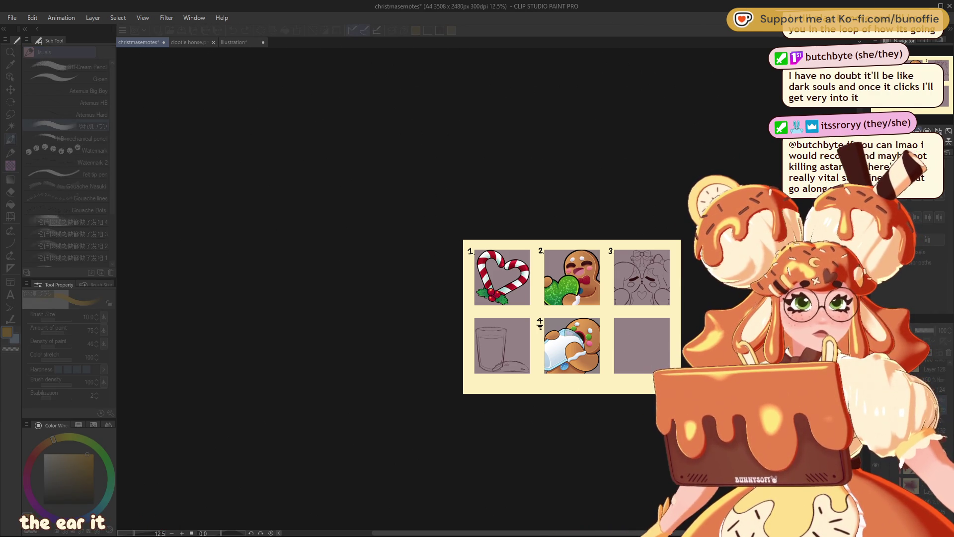
Zoom to 50% and pan to frame the finished candy-cane heart emote
key(ctrl+plus)
key(ctrl+plus)
key(ctrl+plus)
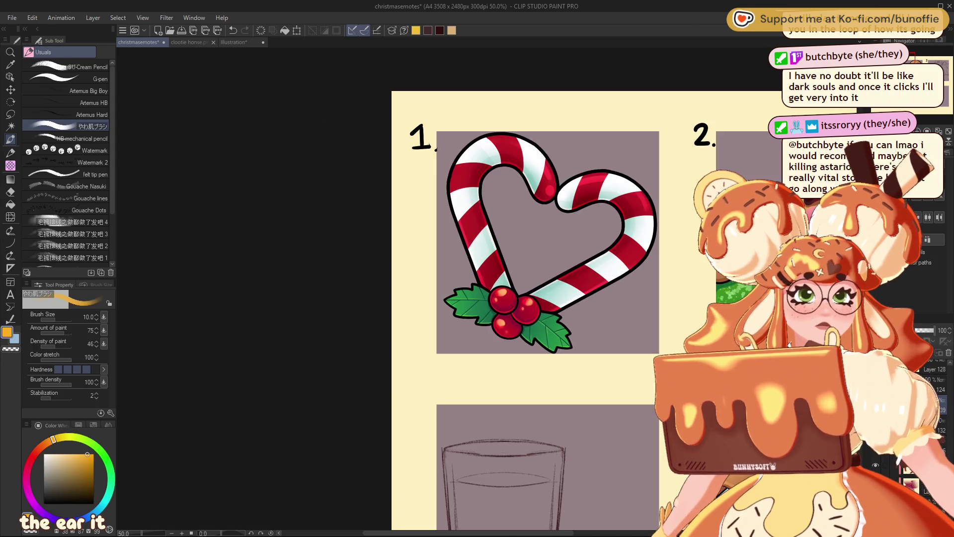
drag(547, 249, 449, 227)
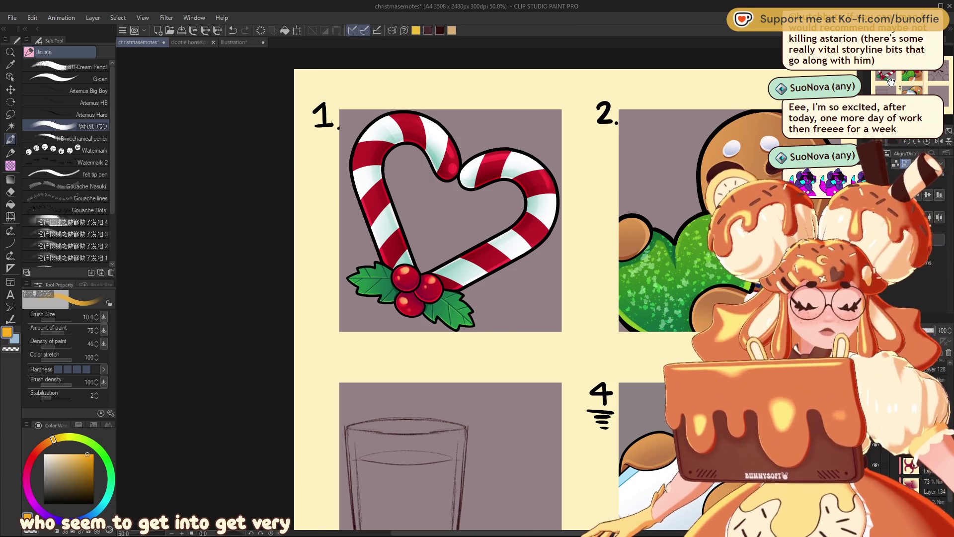
mouse_move(447, 248)
mouse_down()
mouse_move(348, 262)
mouse_move(450, 256)
mouse_move(428, 281)
mouse_up()
drag(917, 73, 935, 71)
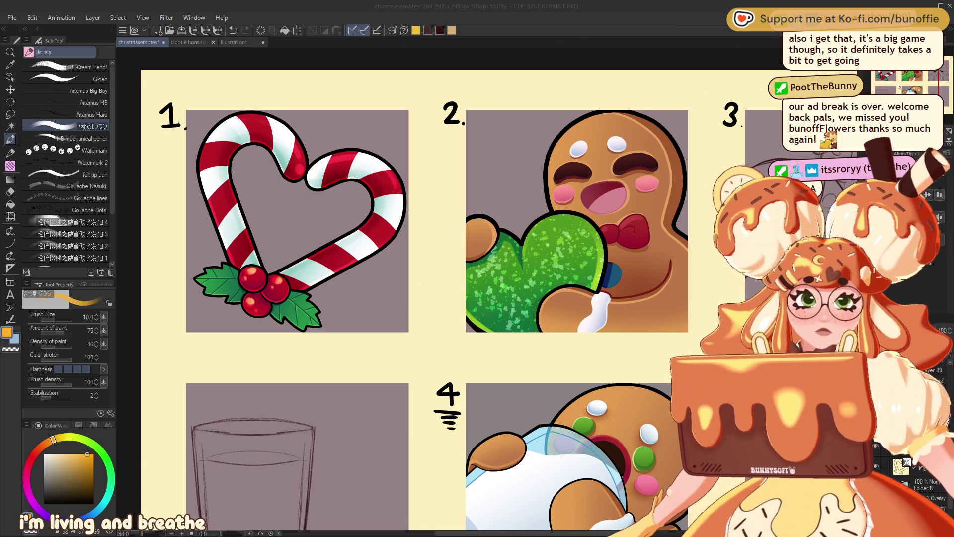
Save the emote sheet with Ctrl+S while panning between the candy-cane and gingerbread emotes
mouse_move(427, 258)
mouse_down()
mouse_move(450, 248)
mouse_move(542, 322)
mouse_up()
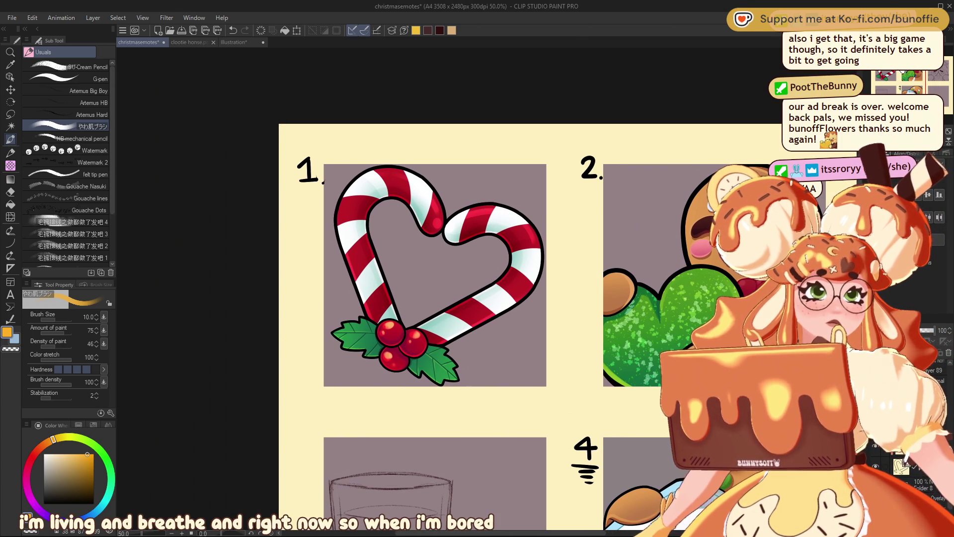
drag(541, 323, 487, 312)
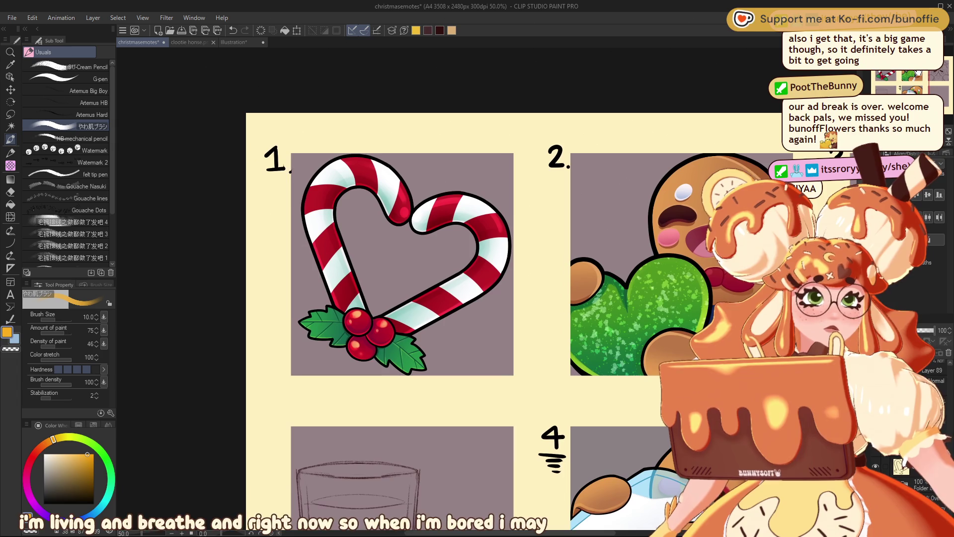
drag(921, 72, 944, 75)
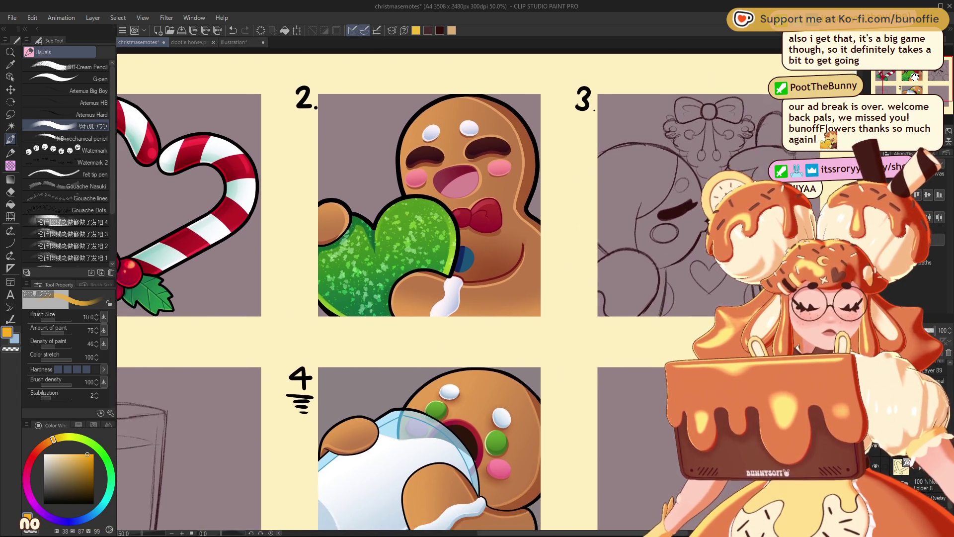
drag(912, 81, 905, 80)
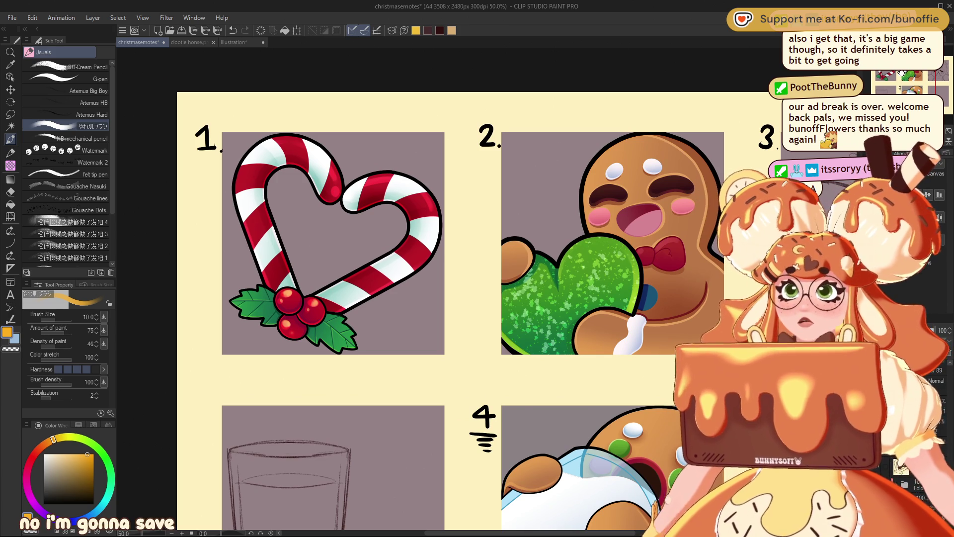
key(ctrl+s)
drag(910, 90, 916, 89)
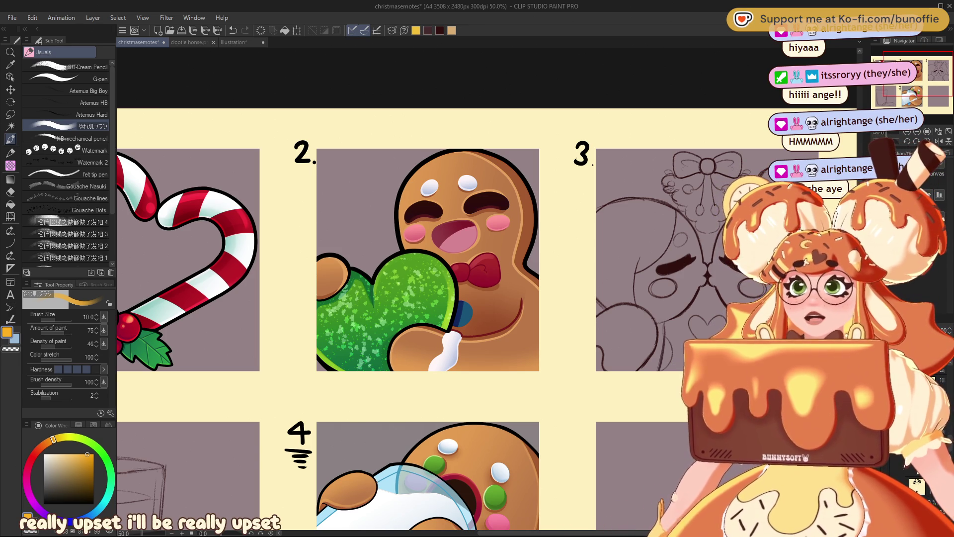
drag(477, 269, 542, 241)
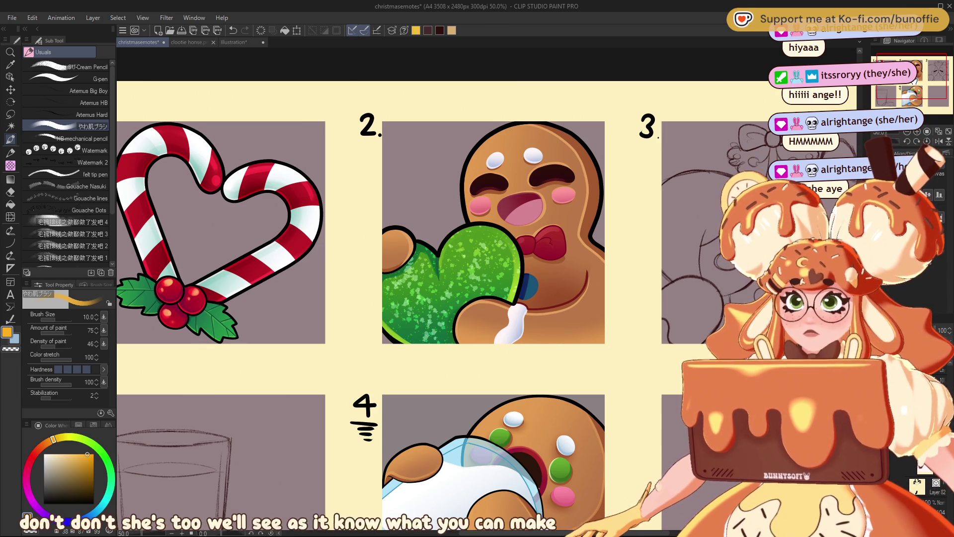
drag(916, 80, 920, 73)
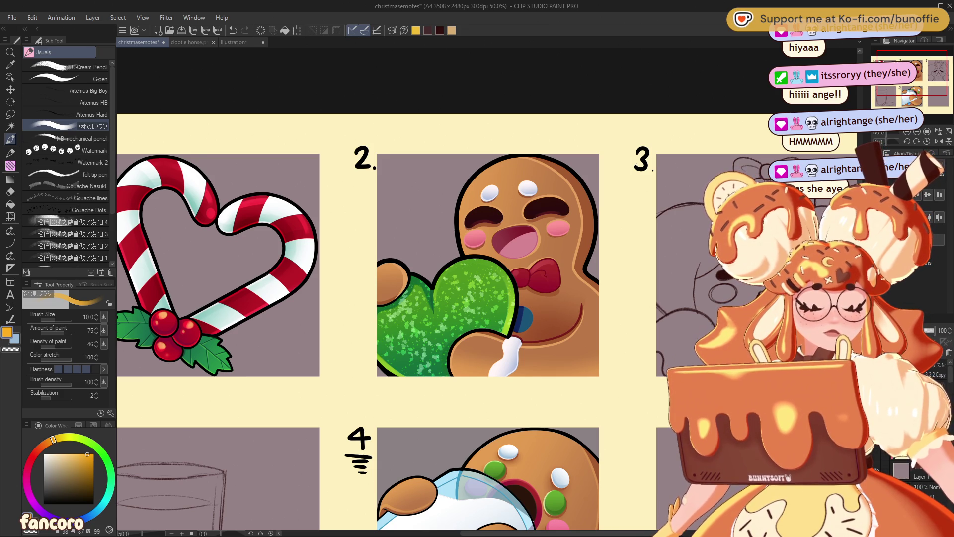
key(ctrl+shift+u)
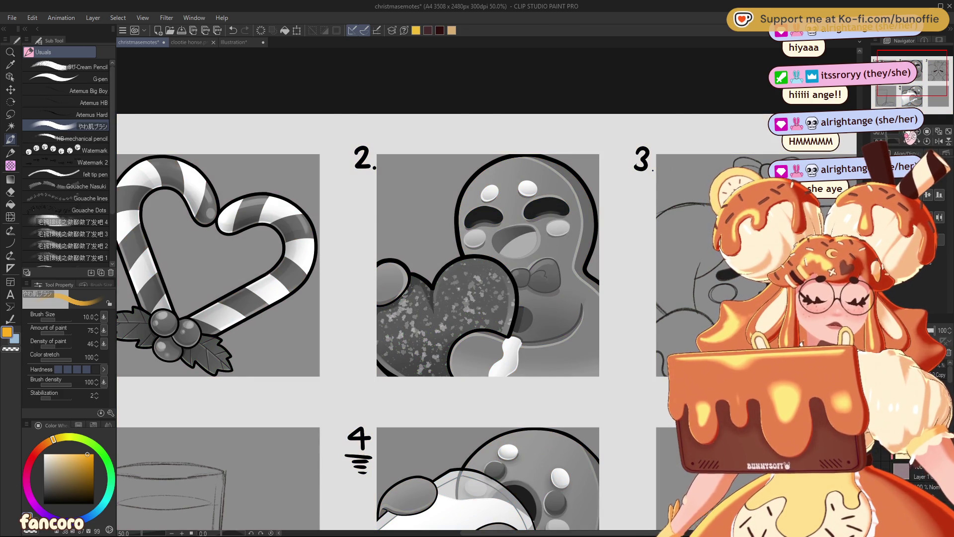
scroll(487, 306, down, 4)
scroll(487, 306, down, 2)
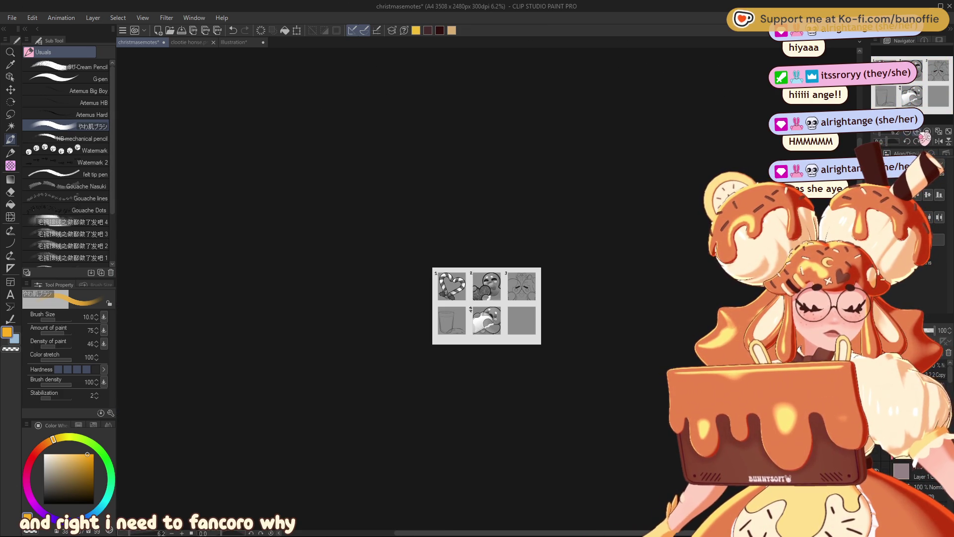
scroll(487, 289, up, 2)
scroll(487, 288, up, 4)
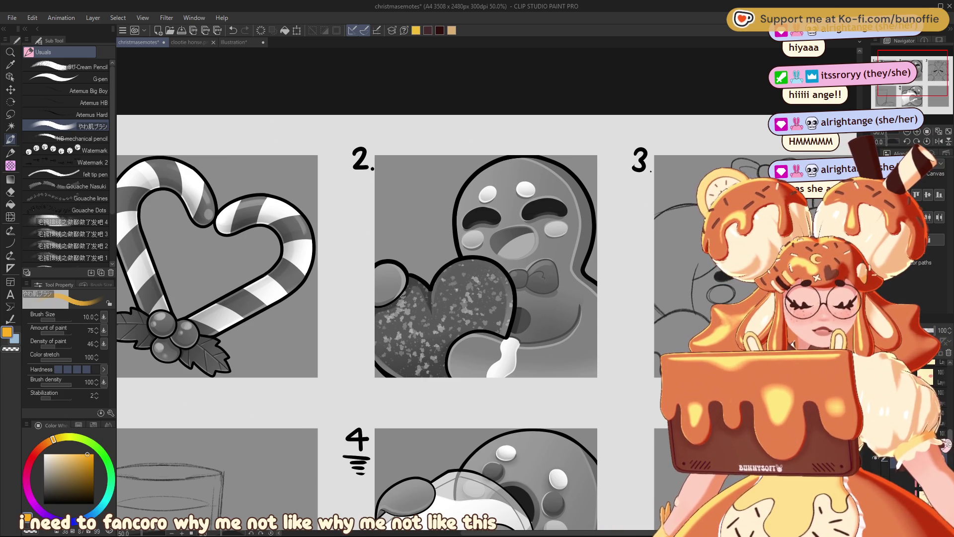
click(513, 242)
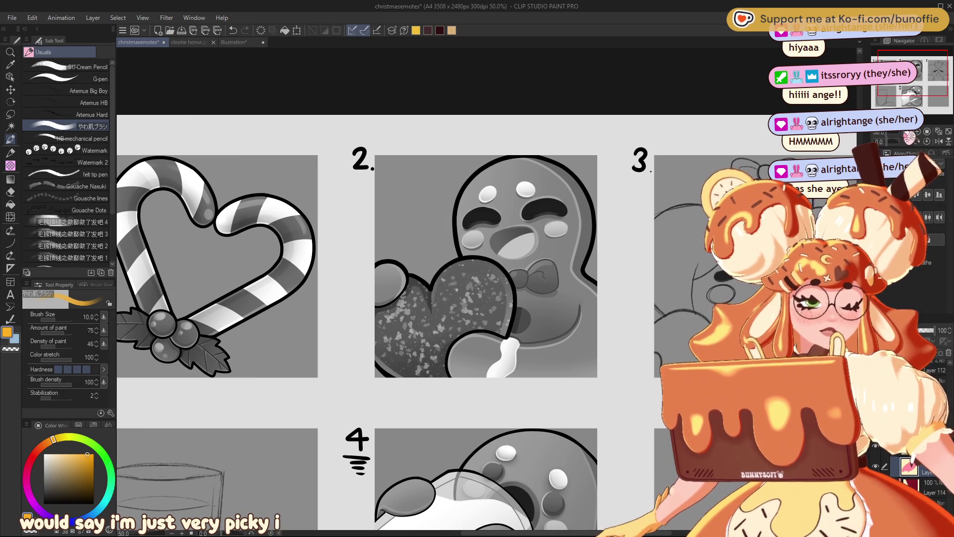
click(914, 133)
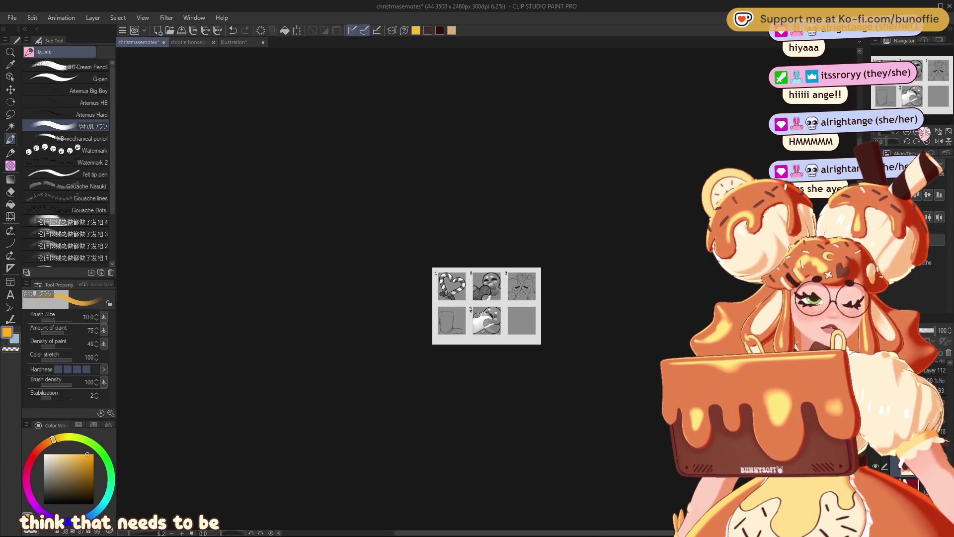
click(923, 133)
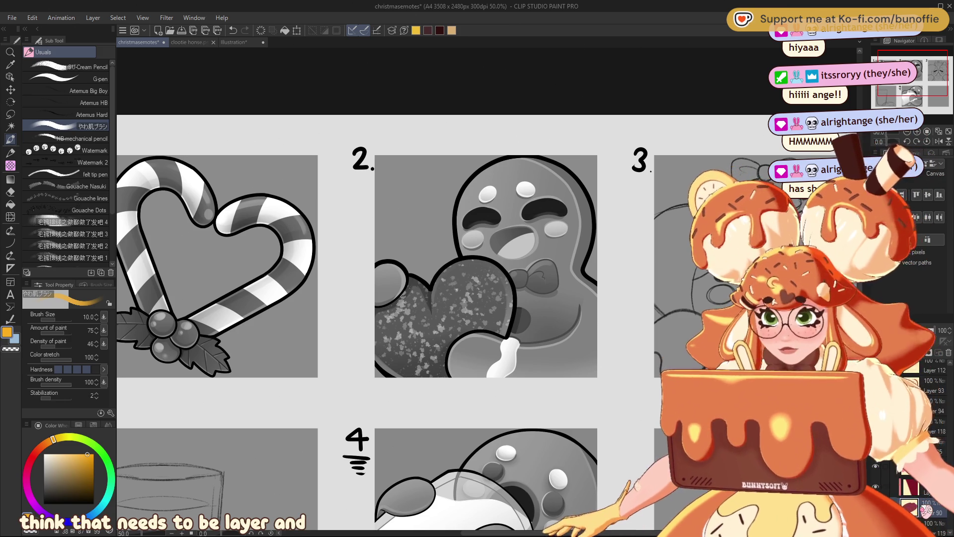
key(alt+Tab)
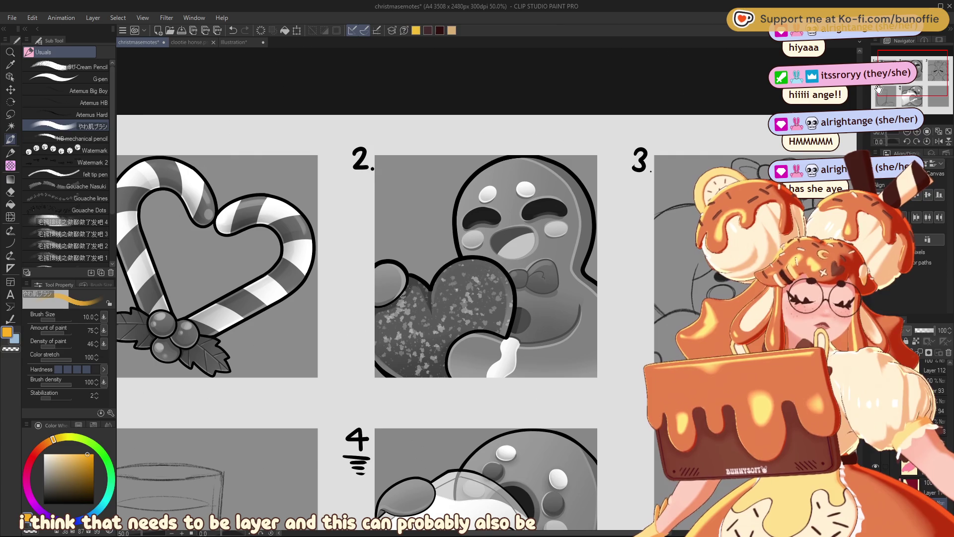
scroll(486, 306, down, 6)
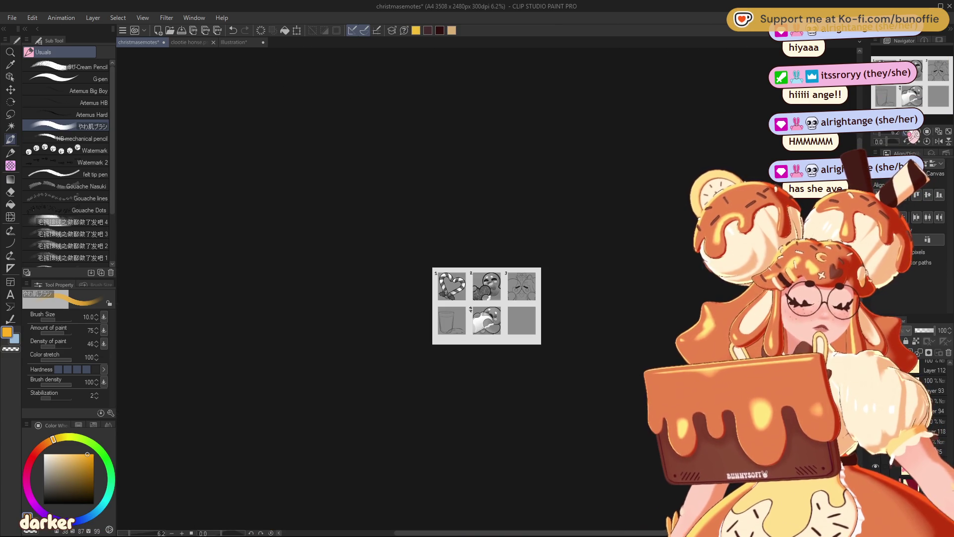
scroll(486, 288, up, 2)
scroll(486, 288, up, 2)
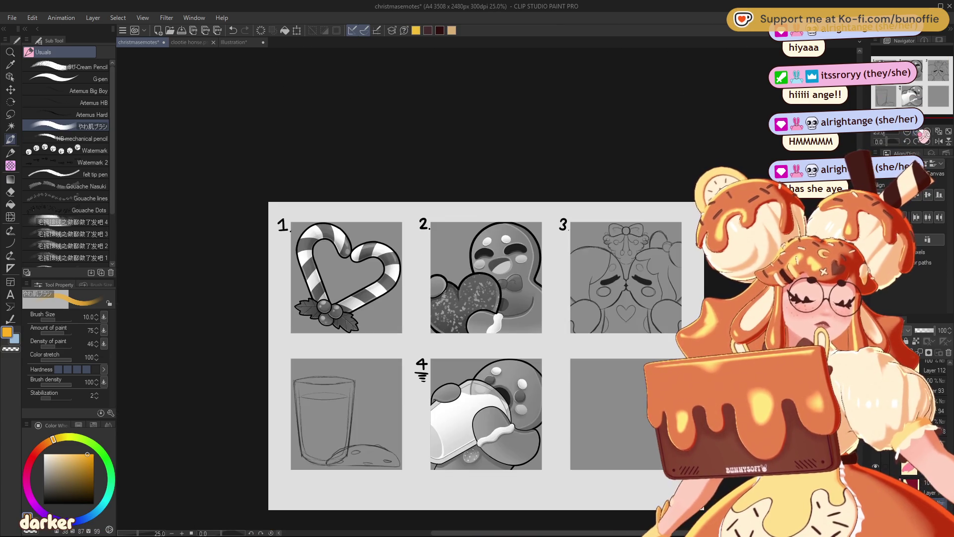
scroll(487, 289, up, 1)
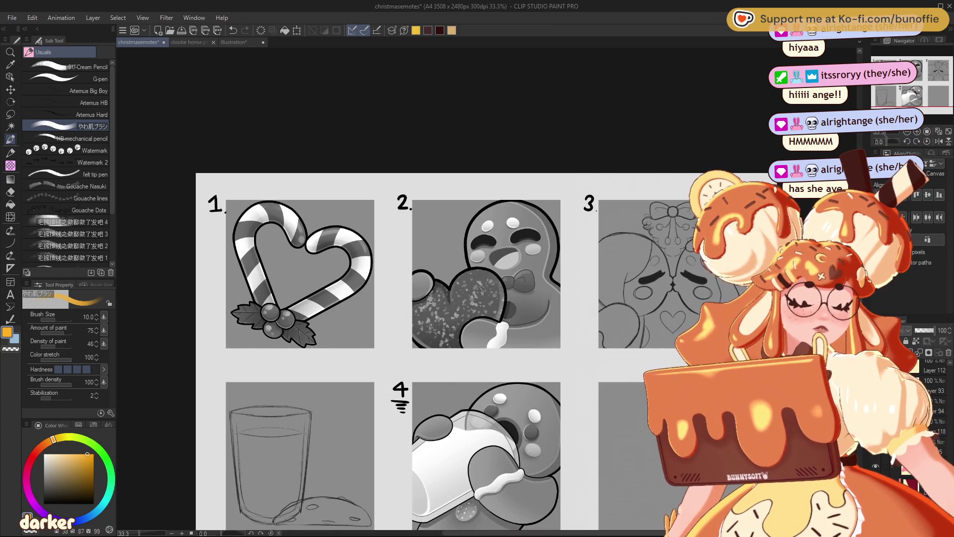
scroll(929, 398, up, 1)
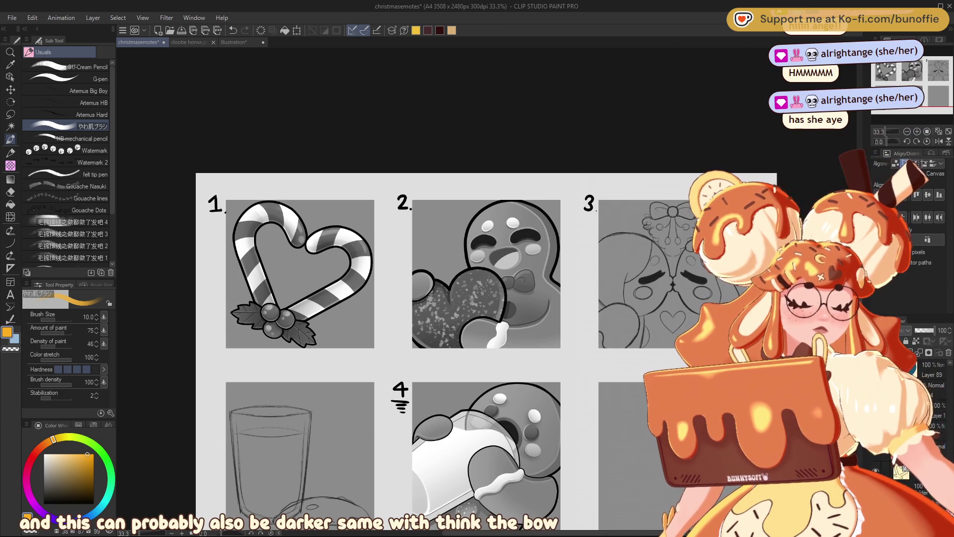
scroll(924, 422, down, 5)
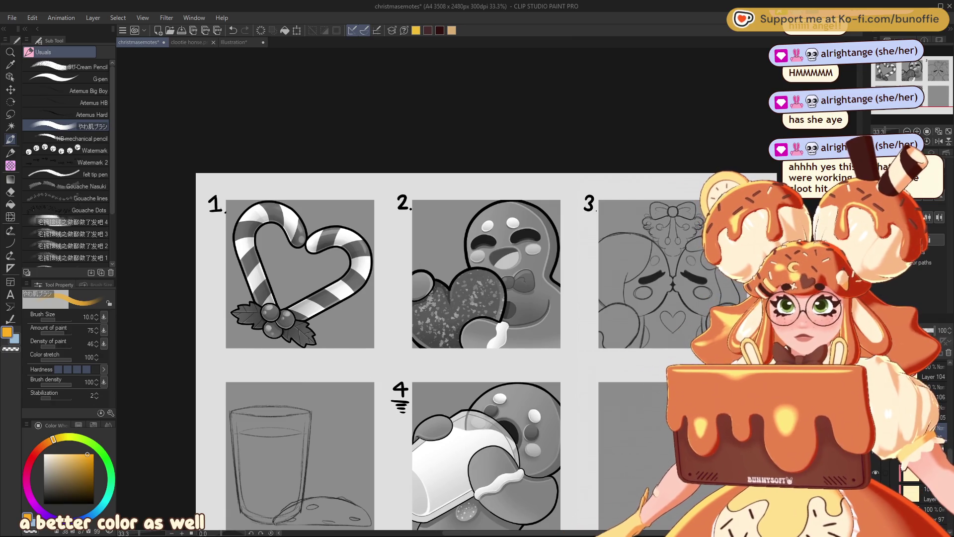
key(ctrl+s)
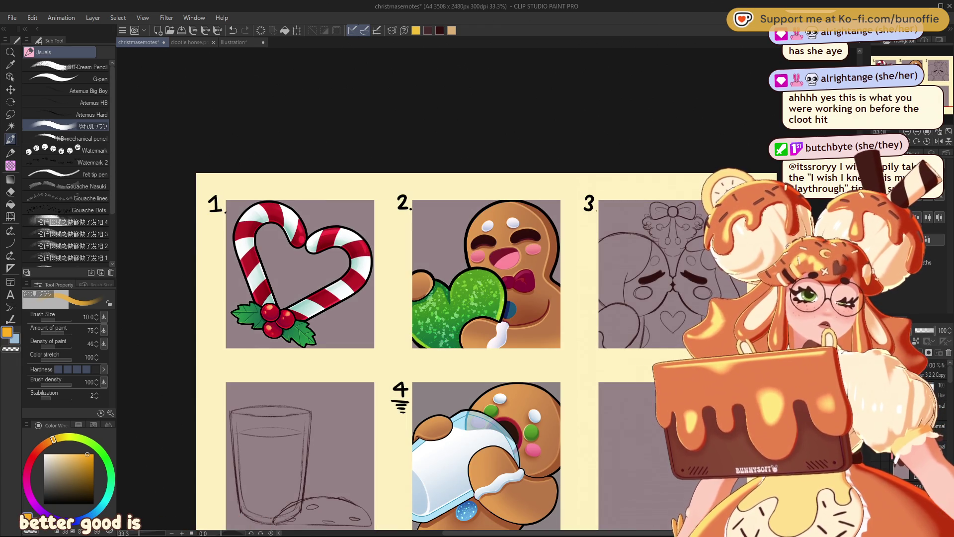
click(917, 132)
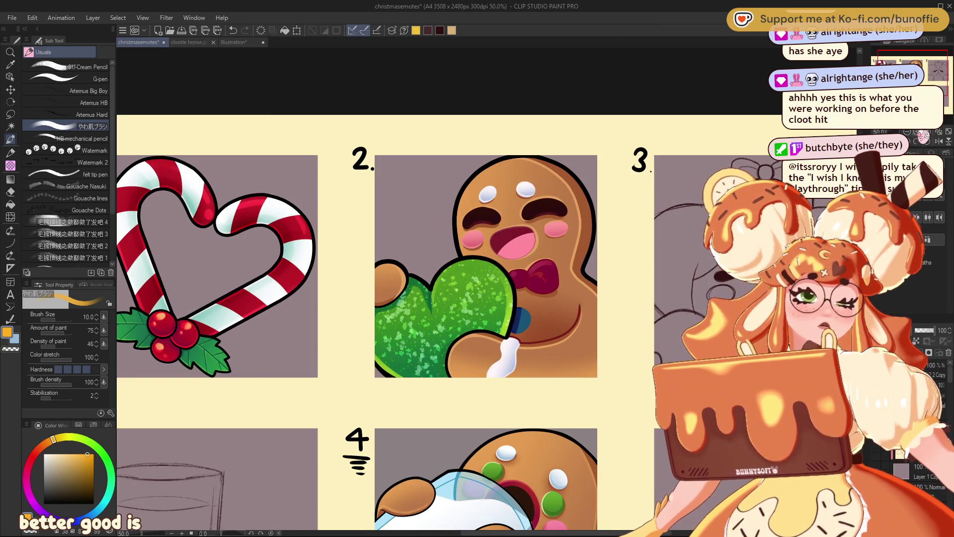
drag(923, 134, 916, 136)
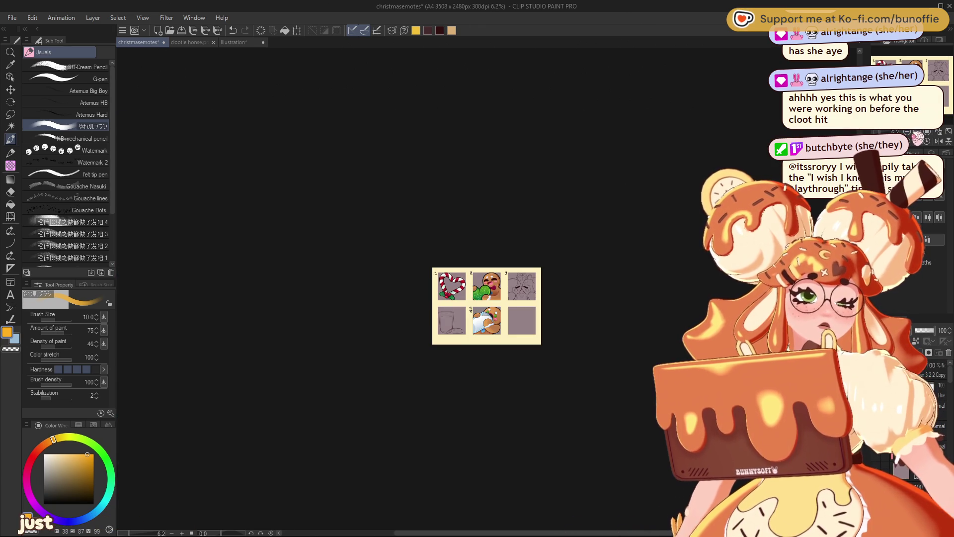
drag(918, 137, 925, 134)
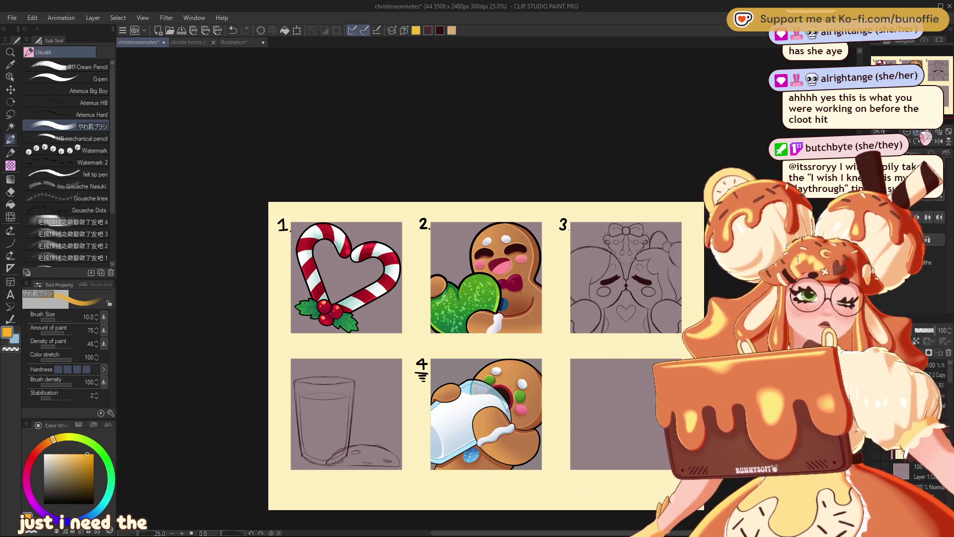
click(923, 139)
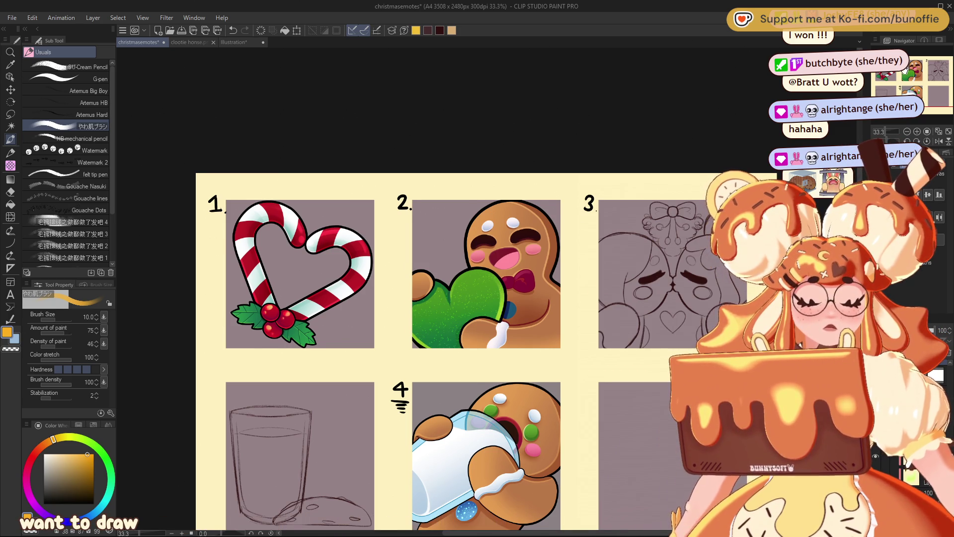
Pan and zoom across the emotes with the Navigator, then frame the whole sheet
drag(905, 69, 908, 71)
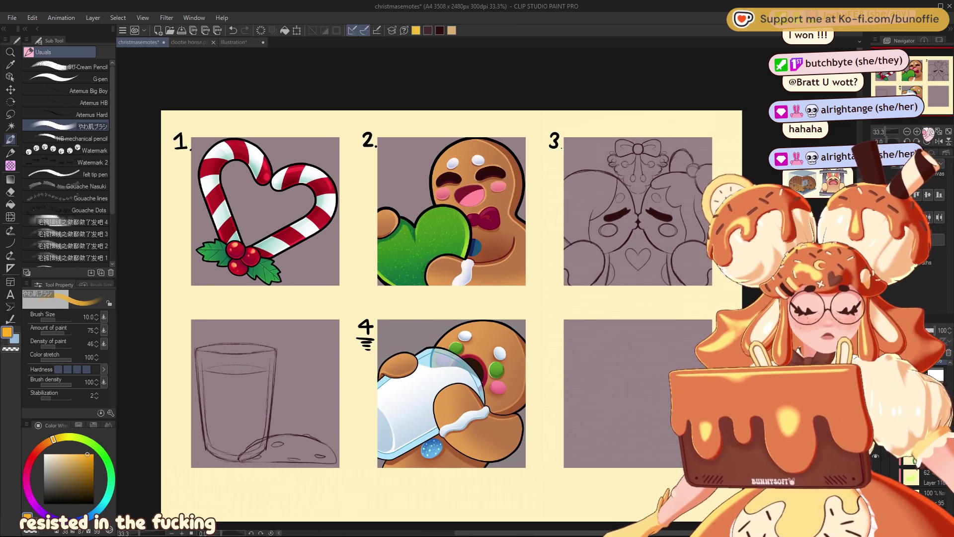
click(917, 131)
drag(923, 138, 920, 136)
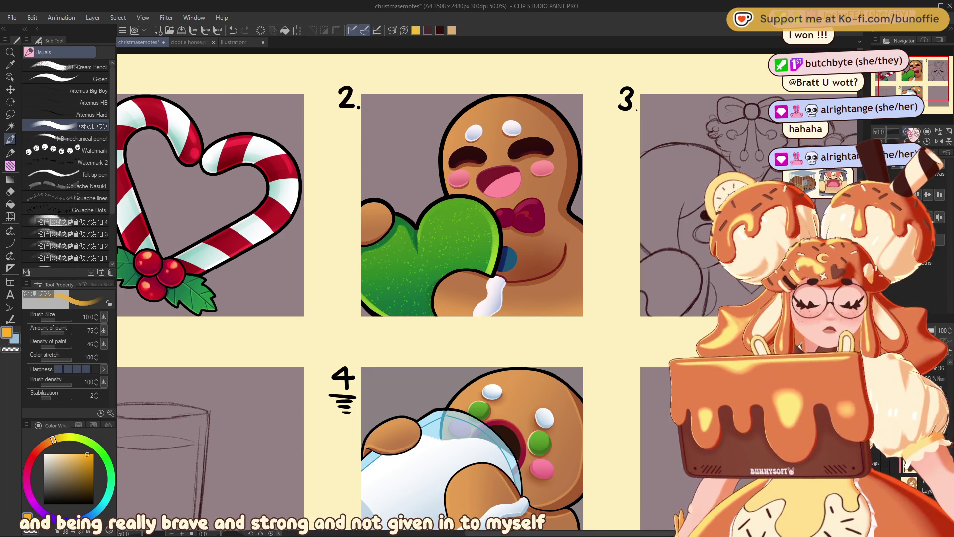
key(ctrl+minus)
key(ctrl+minus)
key(ctrl+minus)
key(ctrl+minus)
key(ctrl+plus)
key(ctrl+plus)
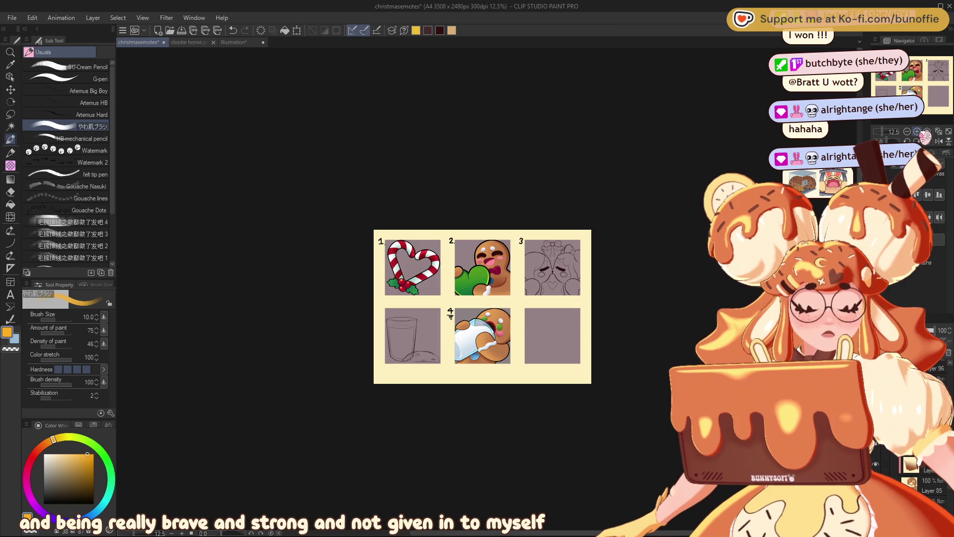
key(ctrl+plus)
key(ctrl+plus)
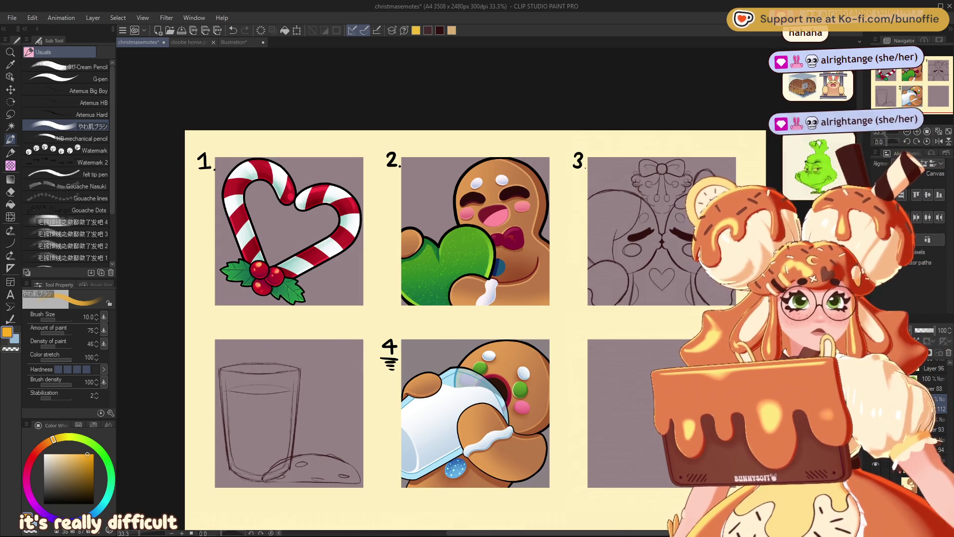
Switch to the Eraser and enlarge it to size 120
key(e)
key(bracketright)
key(bracketright)
key(bracketright)
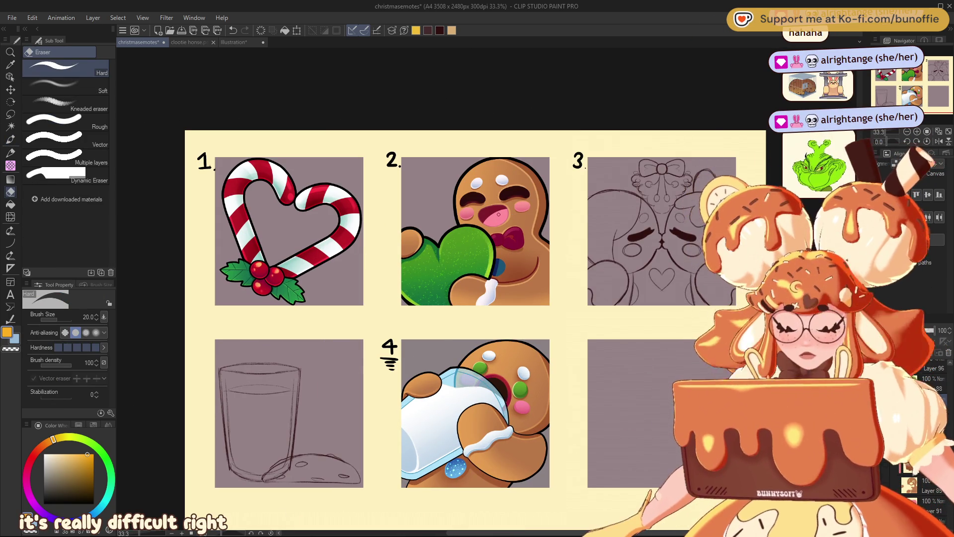
key(bracketright)
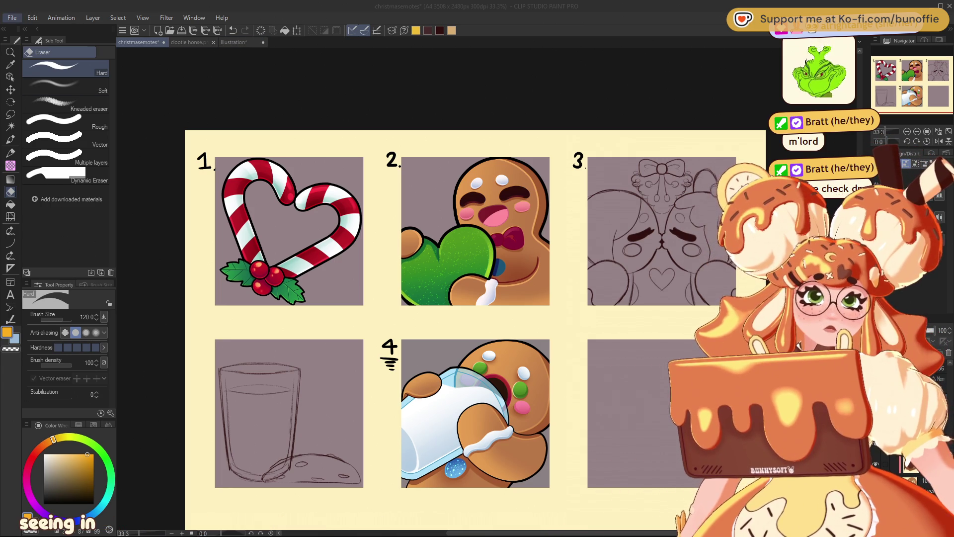
click(16, 24)
Create a canvas from the copied DM screenshot at 219% zoom and paste the second screenshot to transform
key(ctrl+shift+v)
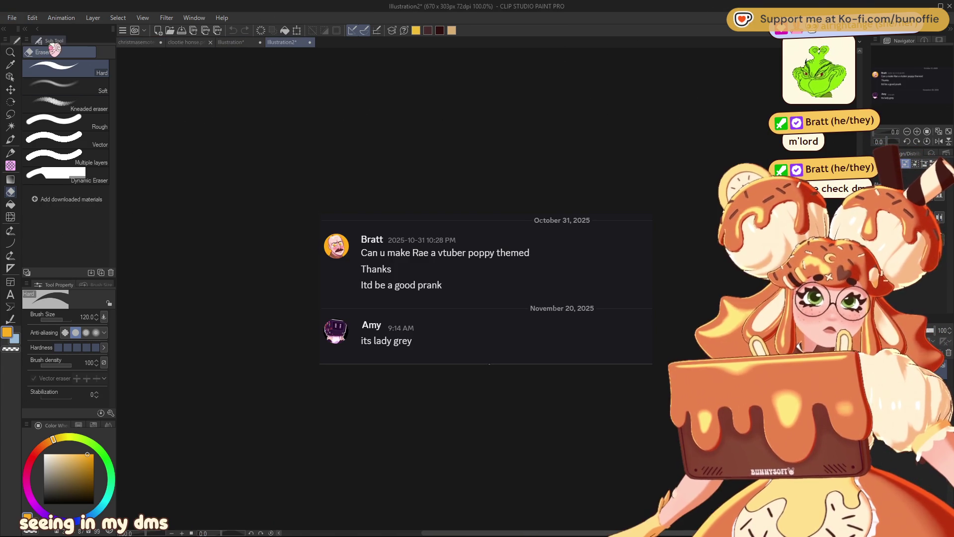
scroll(447, 273, up, 2)
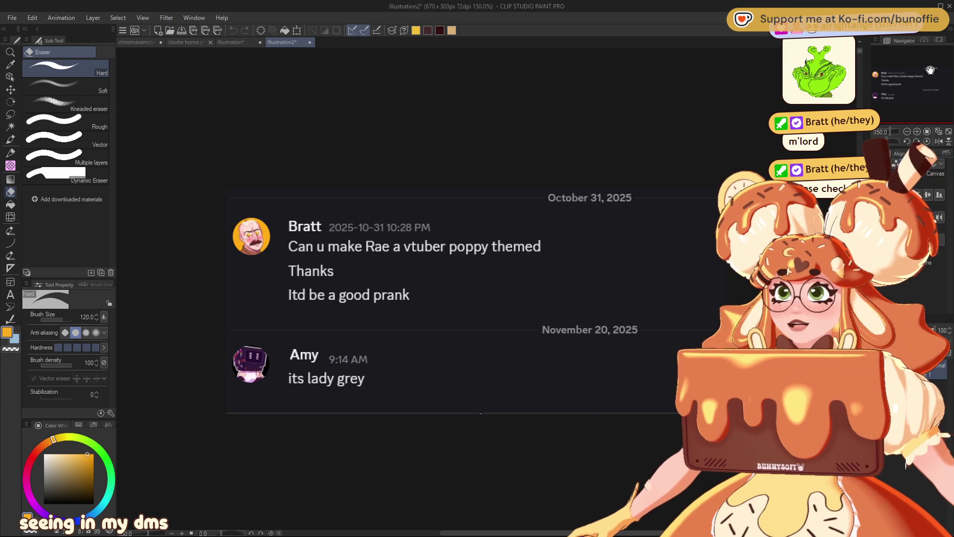
drag(930, 69, 932, 69)
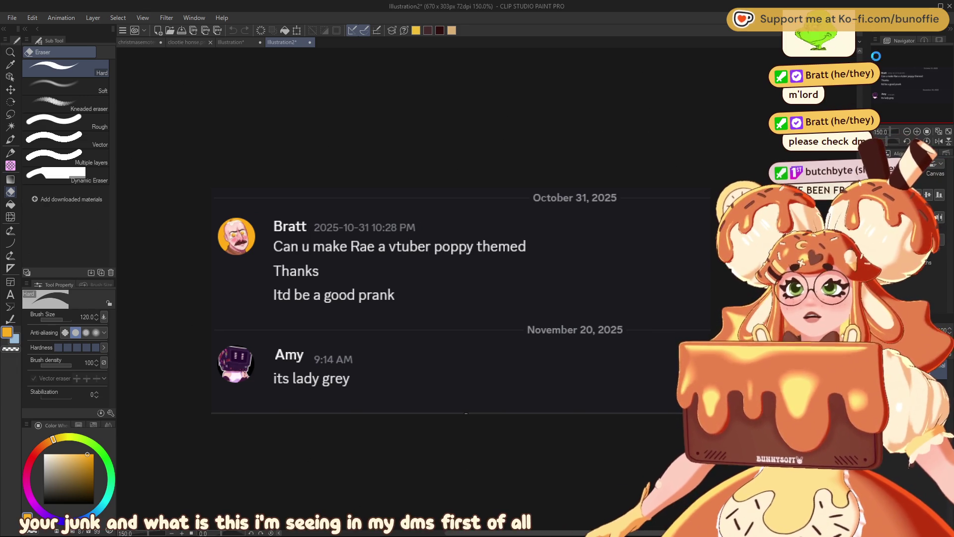
scroll(403, 325, up, 3)
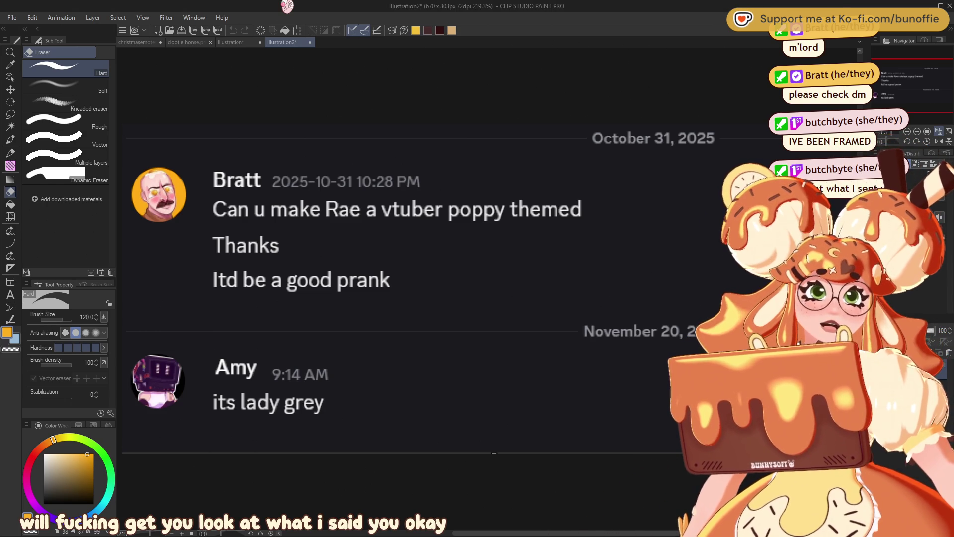
key(ctrl+v)
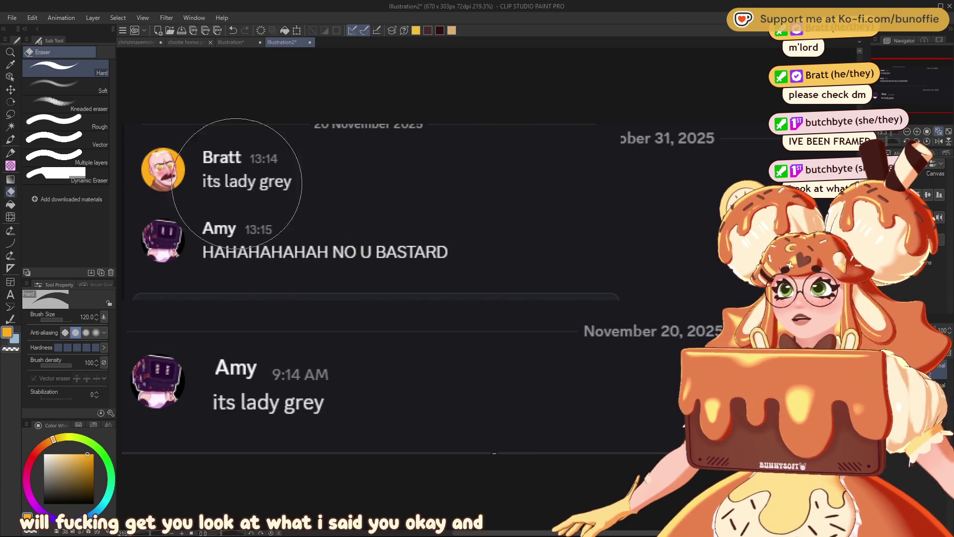
key(ctrl+t)
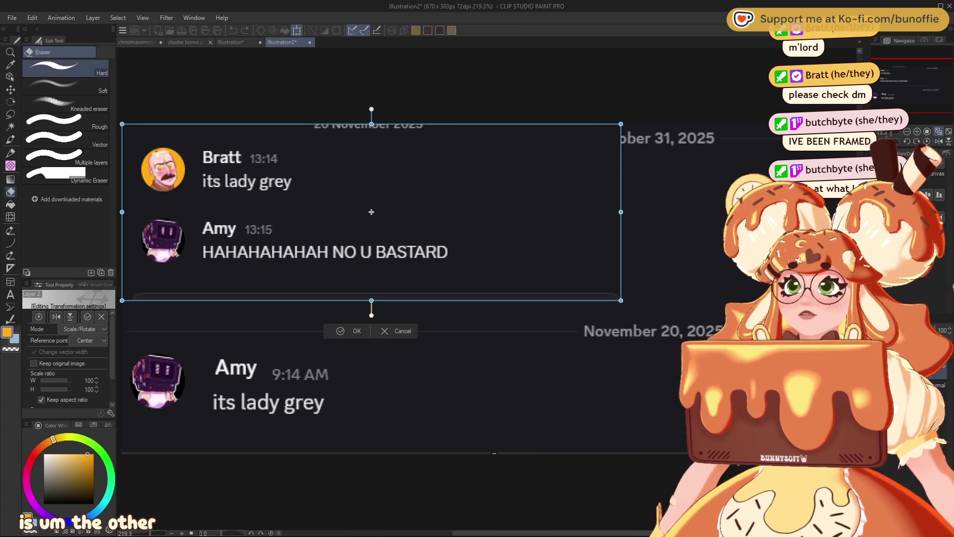
Enlarge the pasted screenshot to 151% and move it lower, then undo to remove it
drag(614, 294, 869, 384)
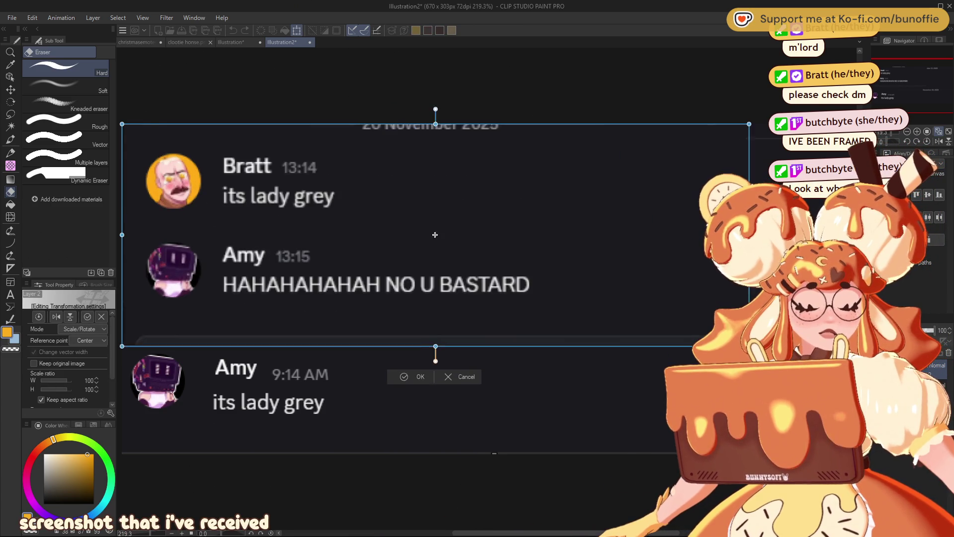
click(469, 424)
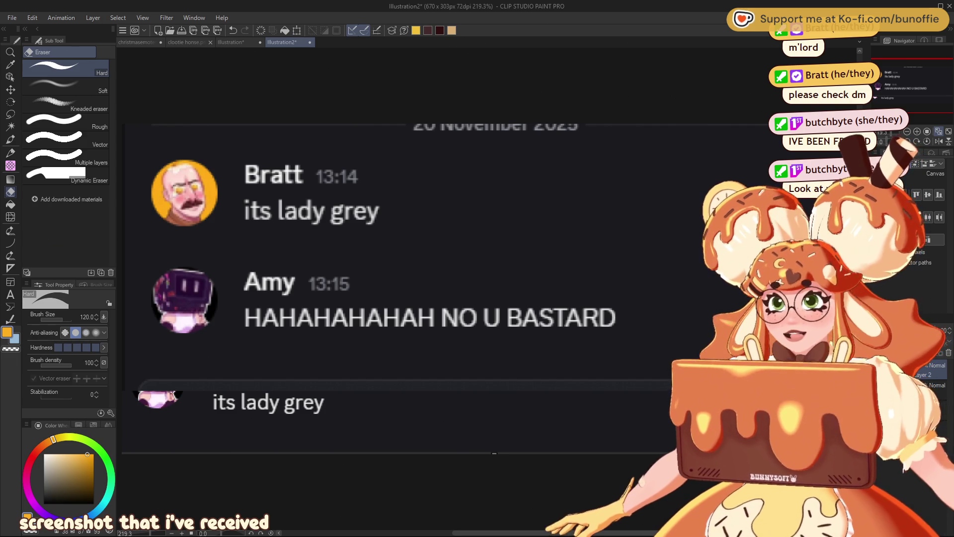
click(10, 90)
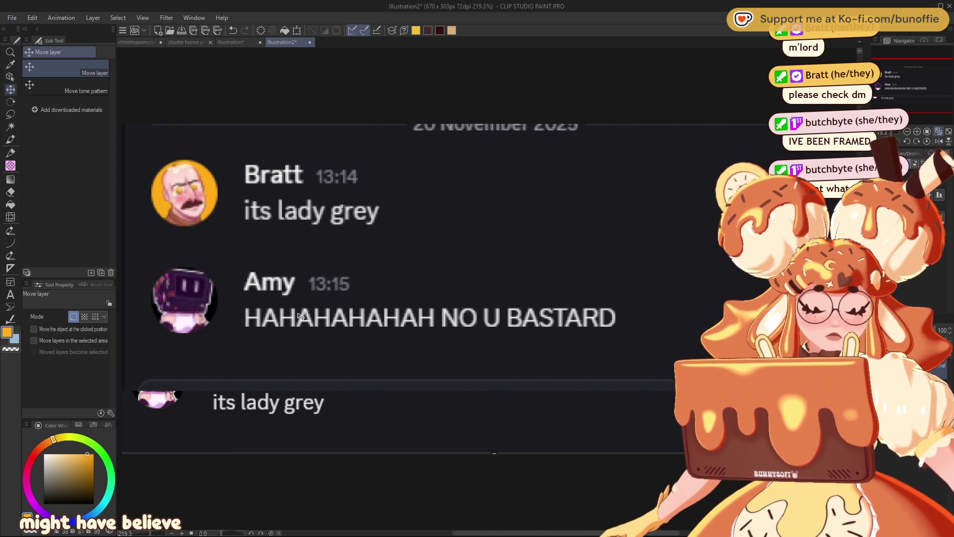
drag(329, 418, 294, 338)
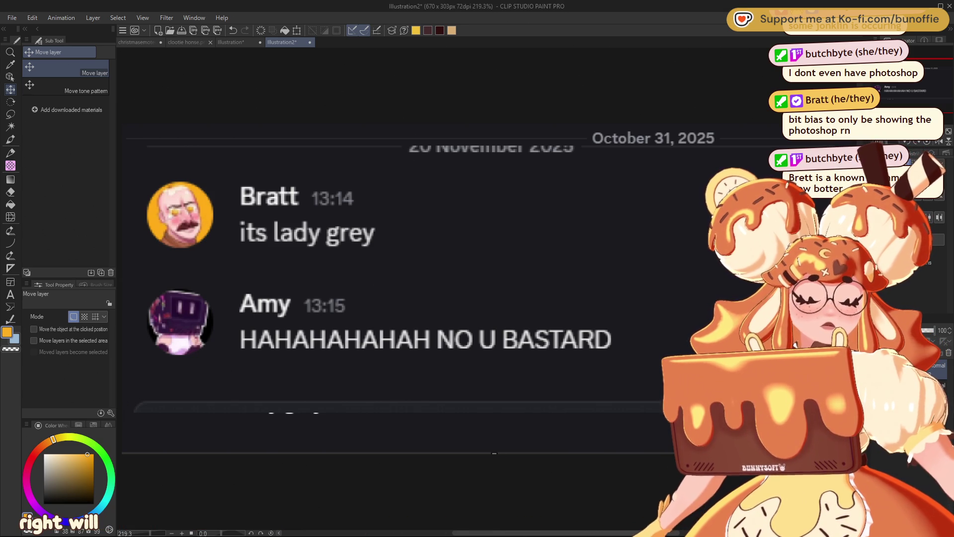
key(ctrl+z)
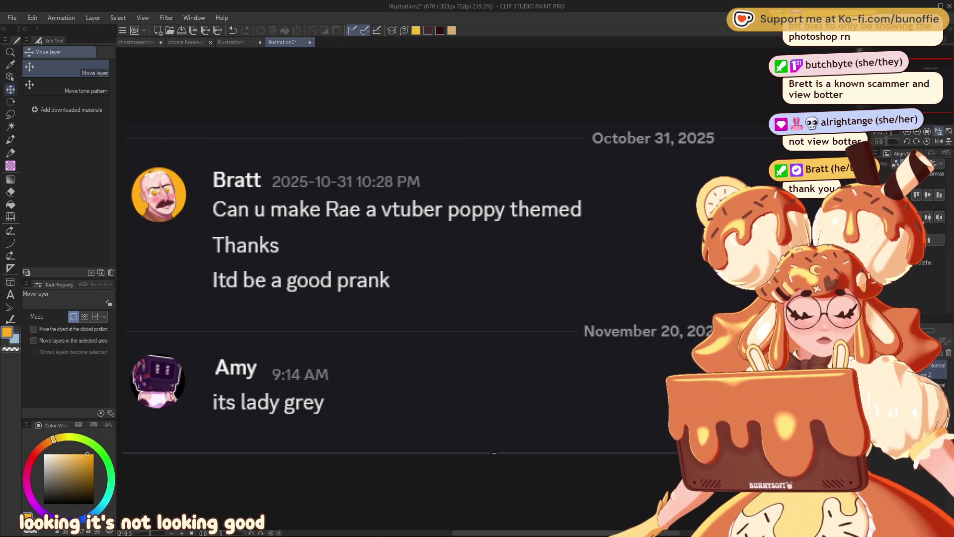
Paste the second screenshot at 59% in the lower right with a white Border effect
key(ctrl+v)
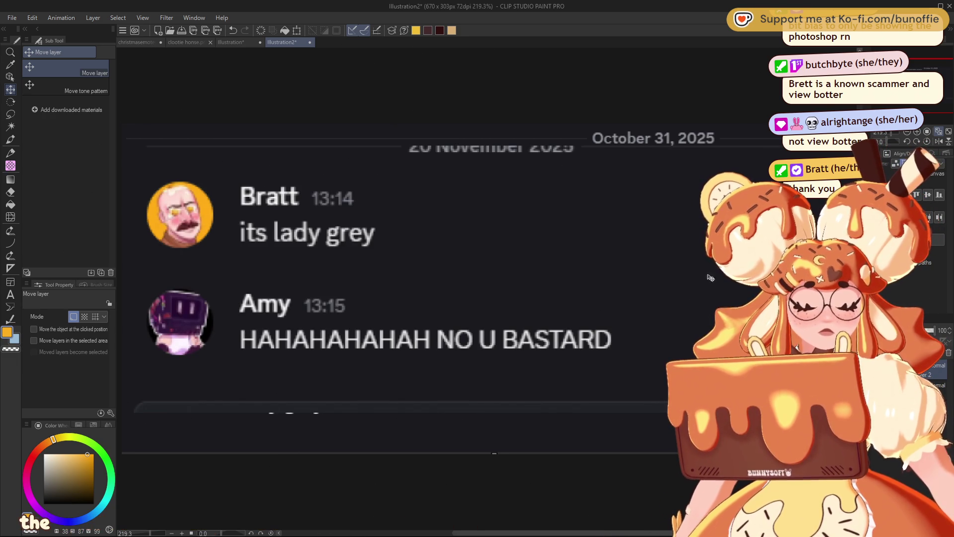
key(ctrl+t)
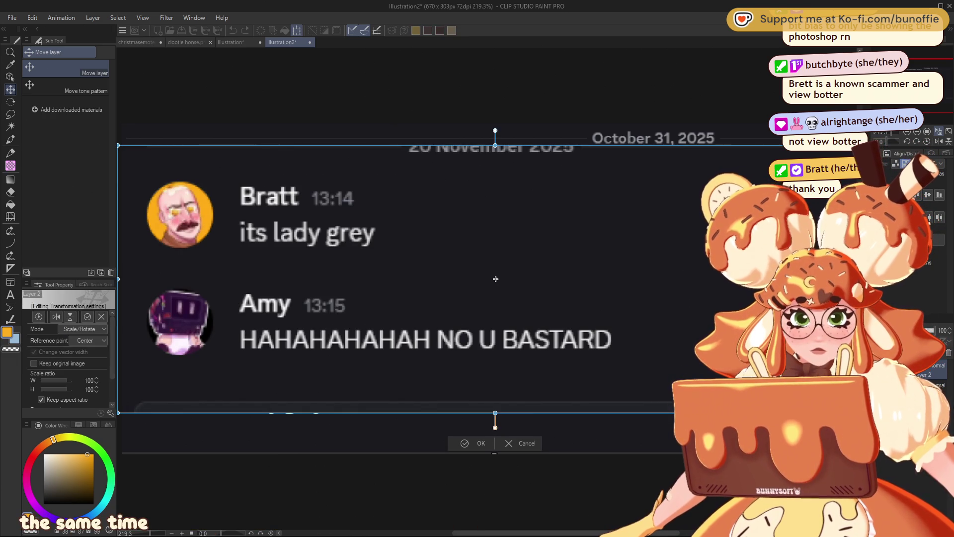
drag(118, 145, 422, 253)
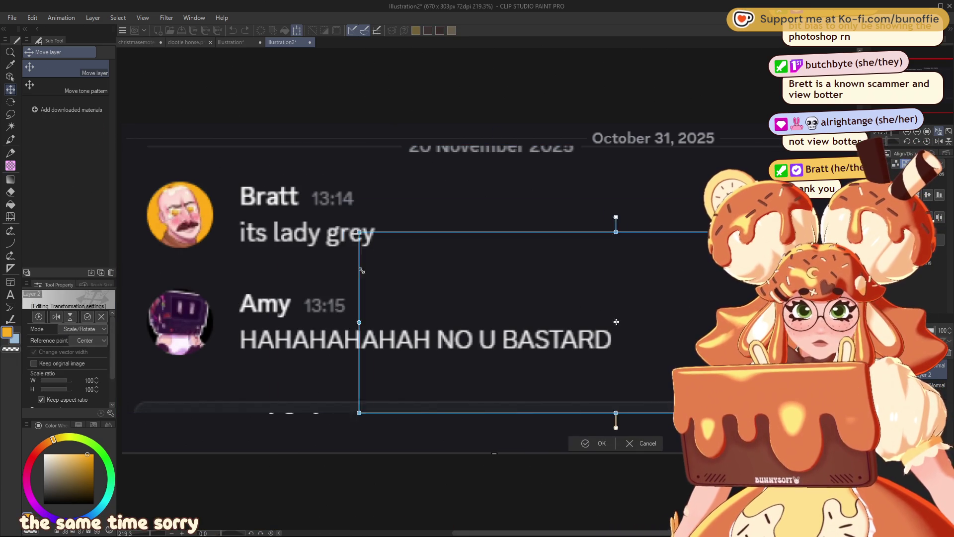
drag(526, 319, 443, 360)
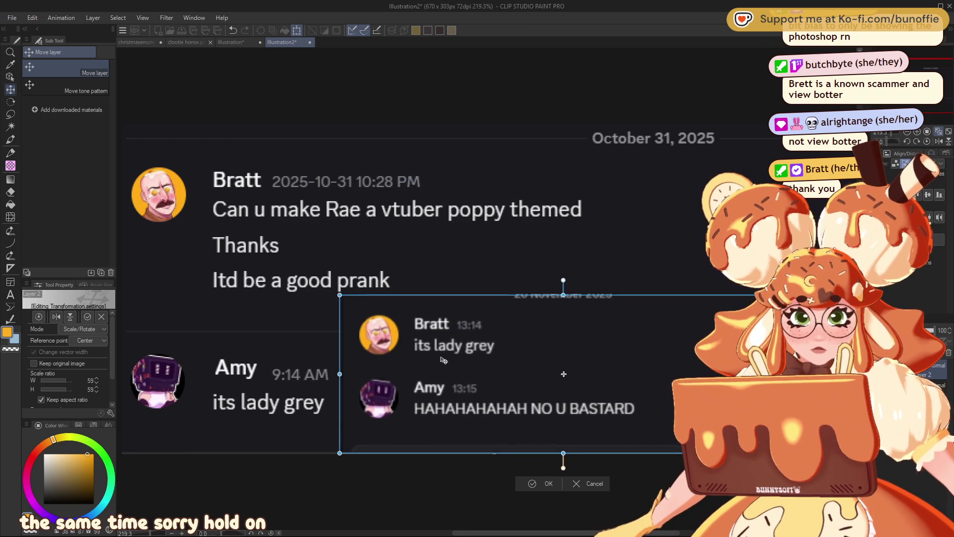
click(546, 486)
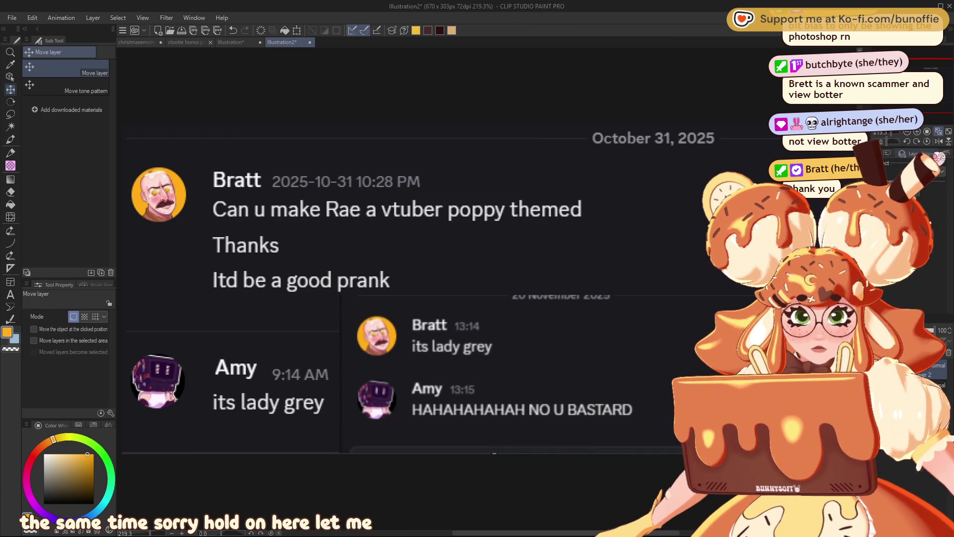
click(940, 208)
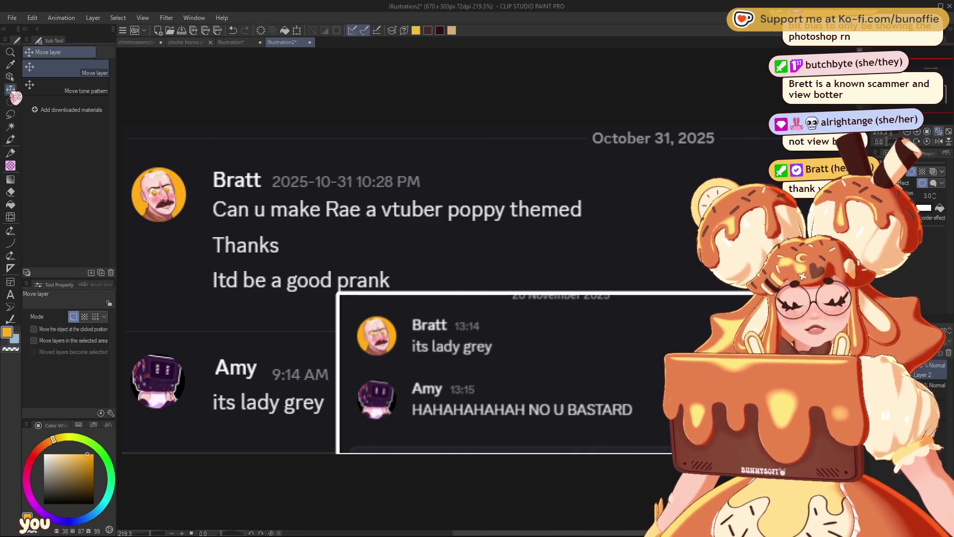
drag(473, 309, 507, 325)
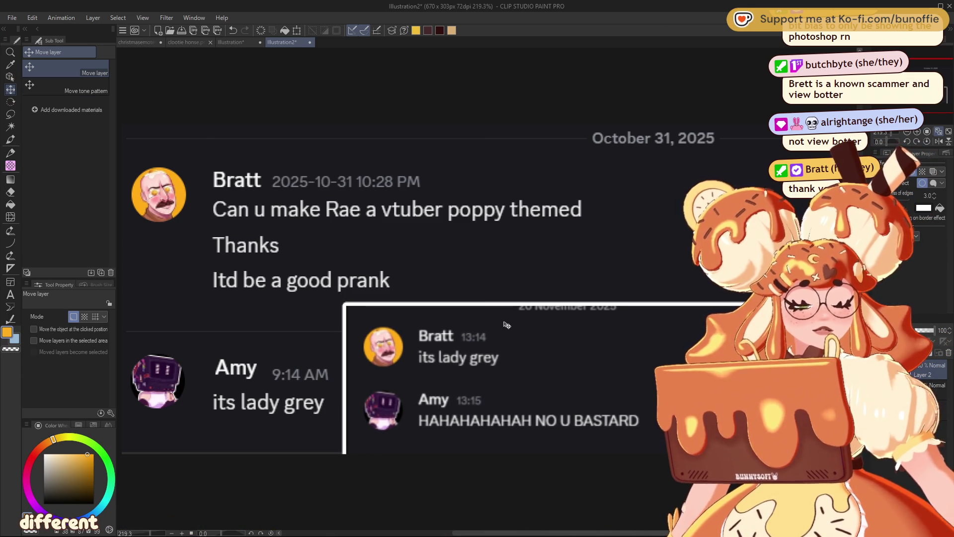
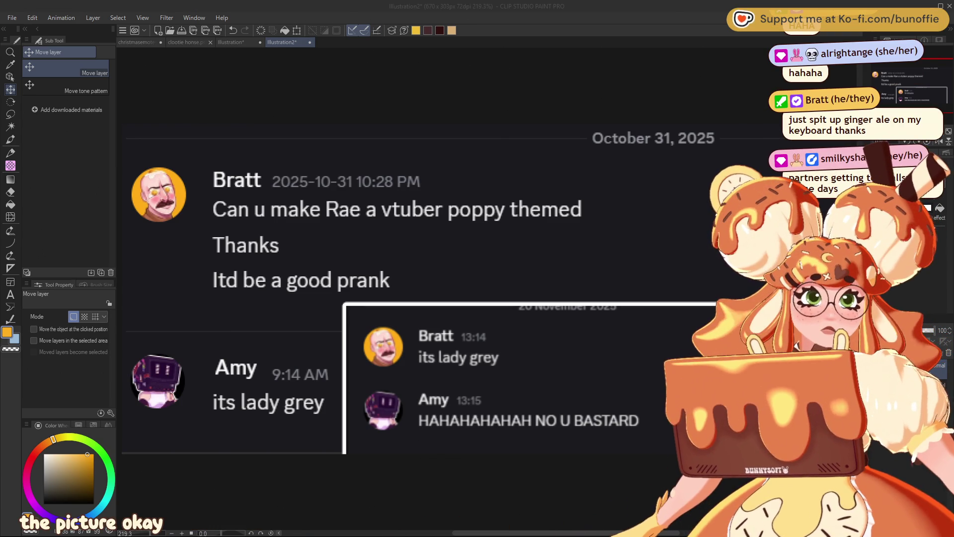
Close Illustration2 and the horse picture, paste the copied photo as a new canvas, and pick golden orange
click(310, 42)
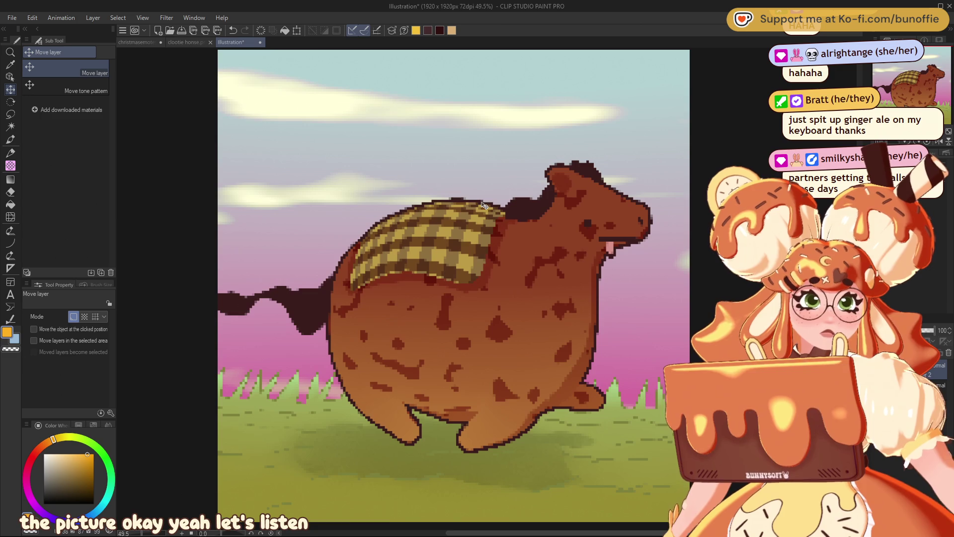
click(263, 42)
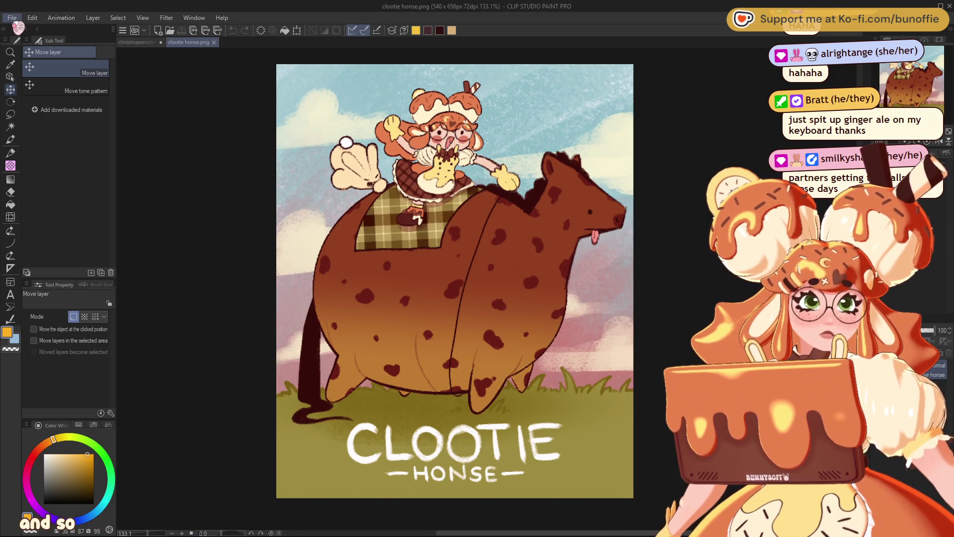
key(ctrl+shift+alt+v)
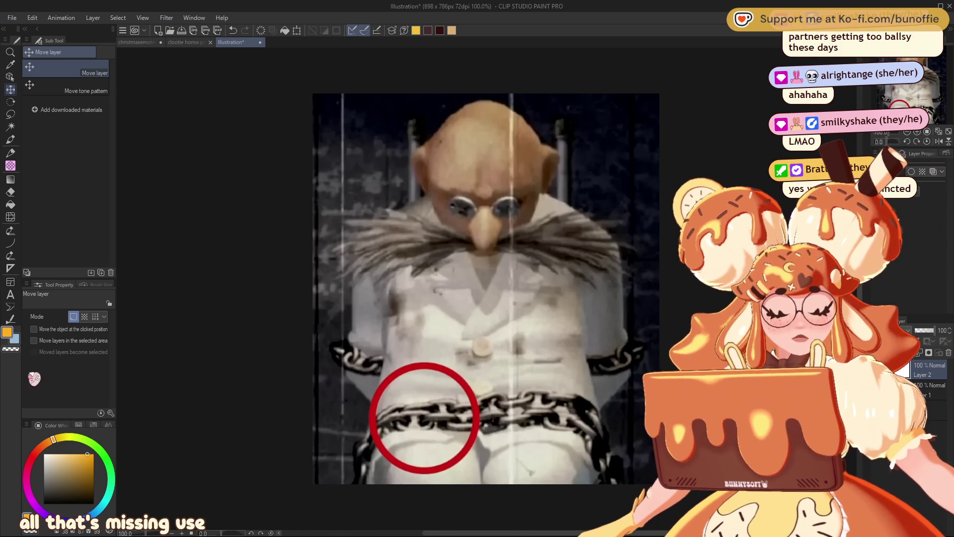
click(83, 460)
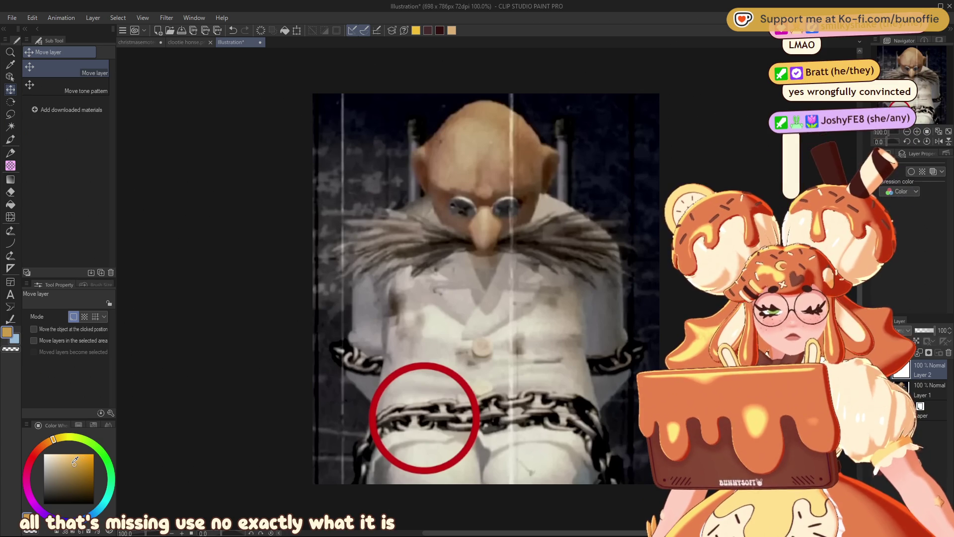
Paint a solid golden-orange cap over the bald man's head with the pencil brush
click(12, 141)
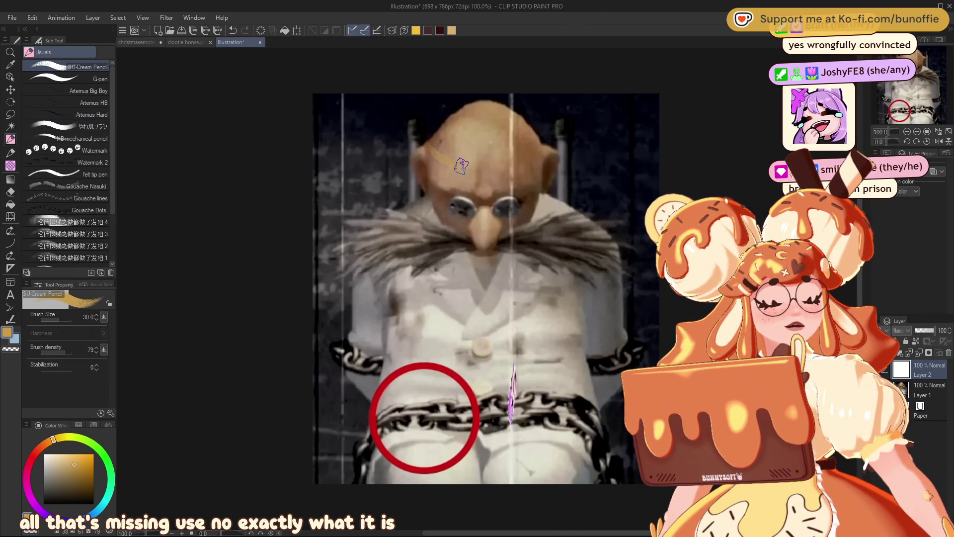
mouse_move(547, 141)
mouse_down()
mouse_move(434, 150)
mouse_move(540, 145)
mouse_up()
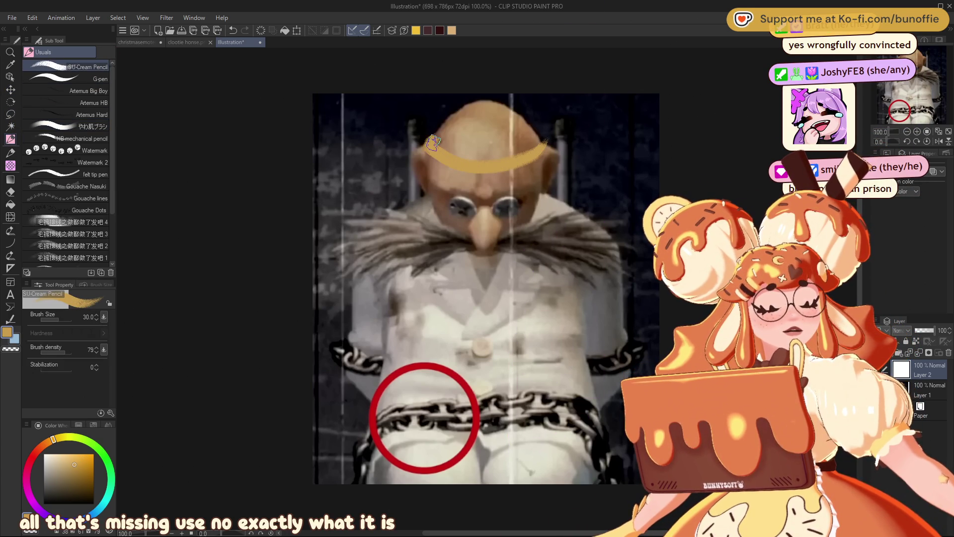
drag(457, 121, 517, 132)
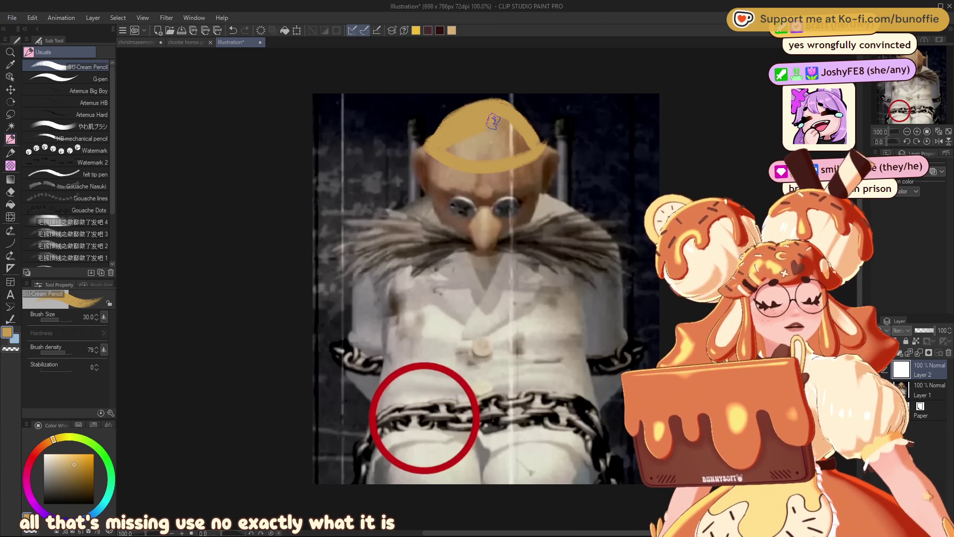
drag(477, 107, 438, 139)
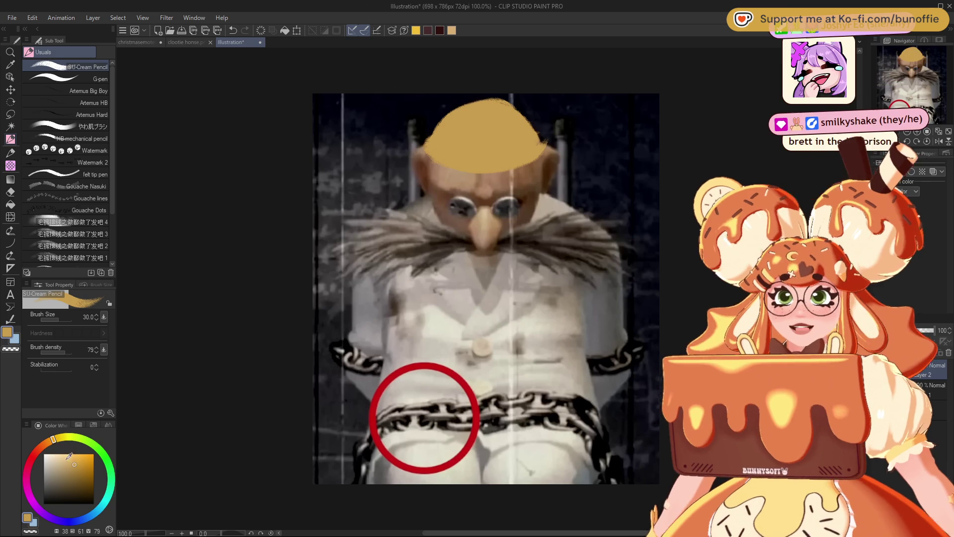
click(88, 467)
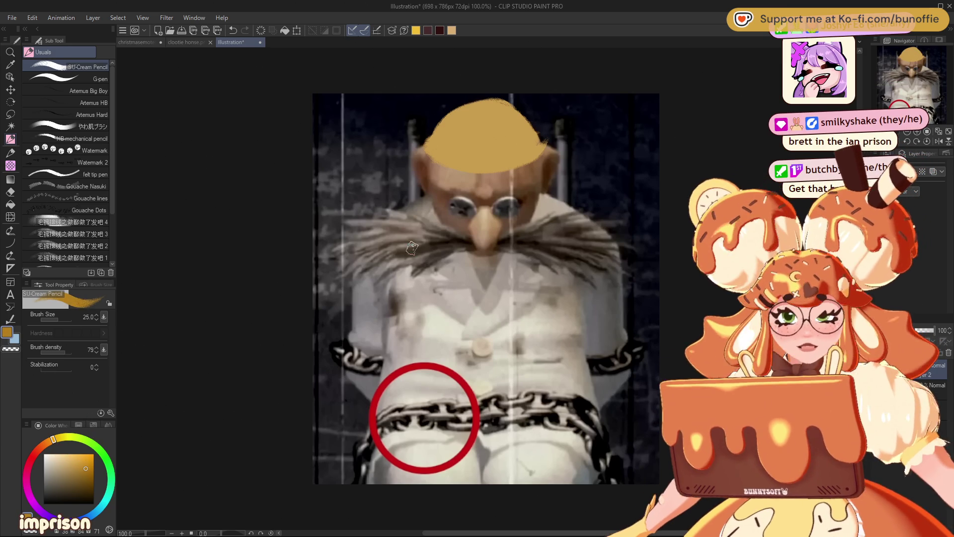
With a smaller brush, draw darker orange-brown ribbing lines and a brim line on the cap
key(bracketleft)
key(bracketleft)
key(bracketleft)
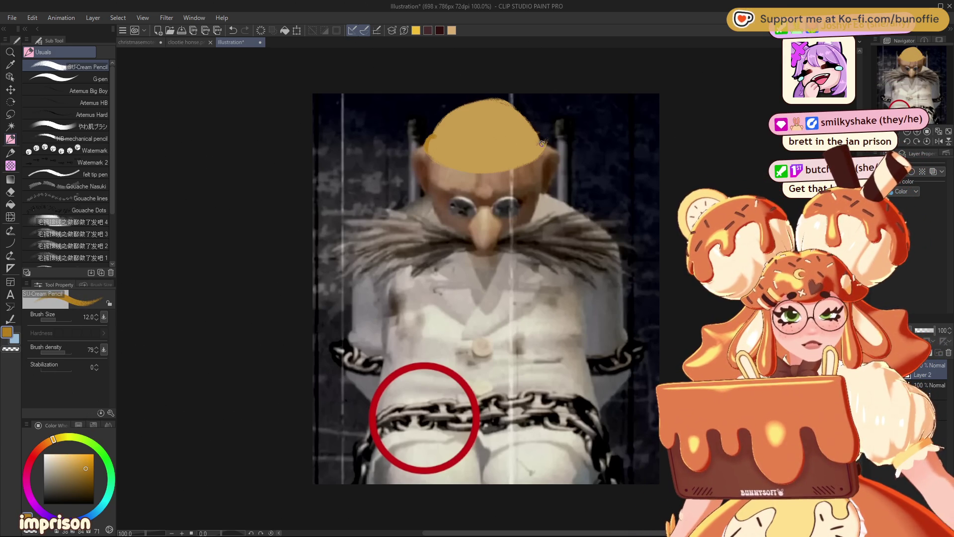
mouse_move(434, 137)
mouse_down()
mouse_move(514, 148)
mouse_move(541, 139)
mouse_up()
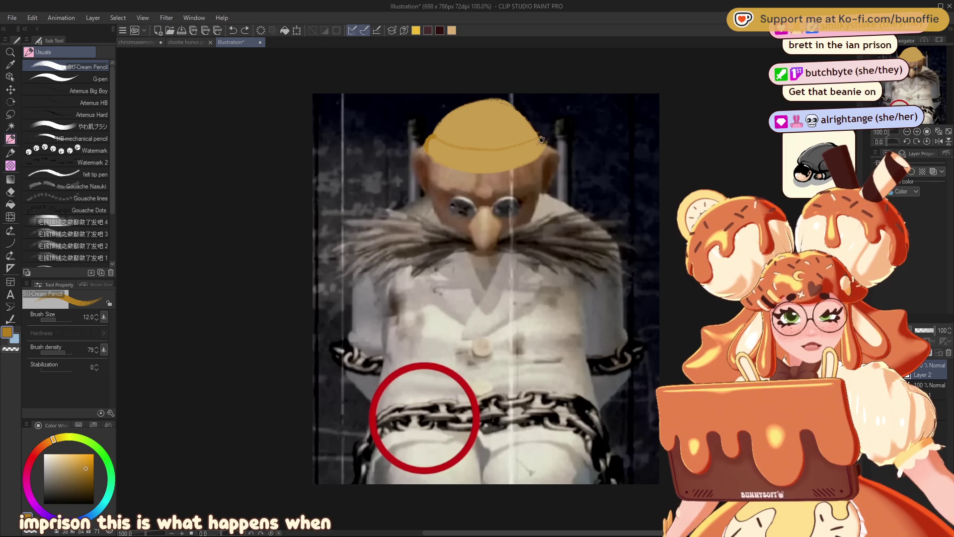
mouse_move(434, 143)
mouse_down()
mouse_move(435, 158)
mouse_move(446, 159)
mouse_up()
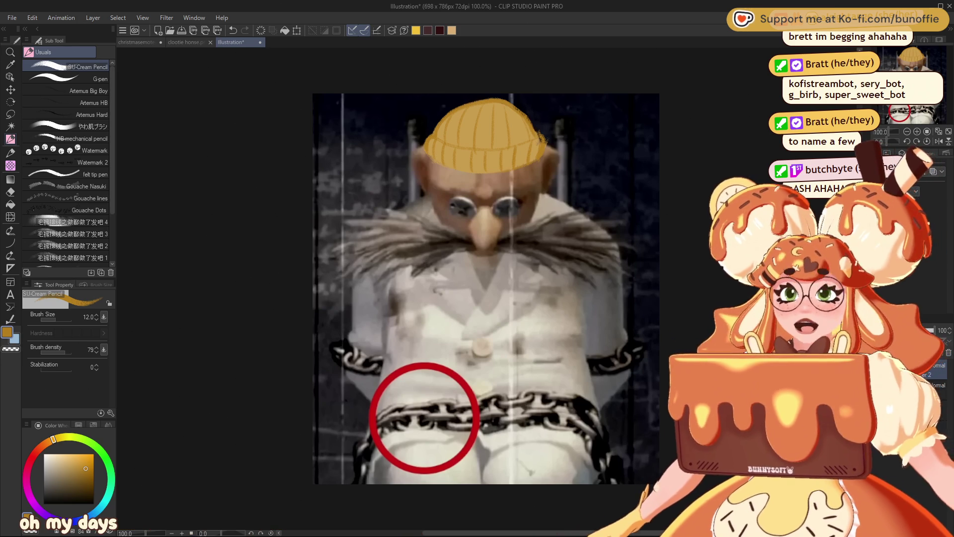
Return to the christmasemotes sheet, zoom to 50% on the top panels, and select the Hard Eraser
click(147, 42)
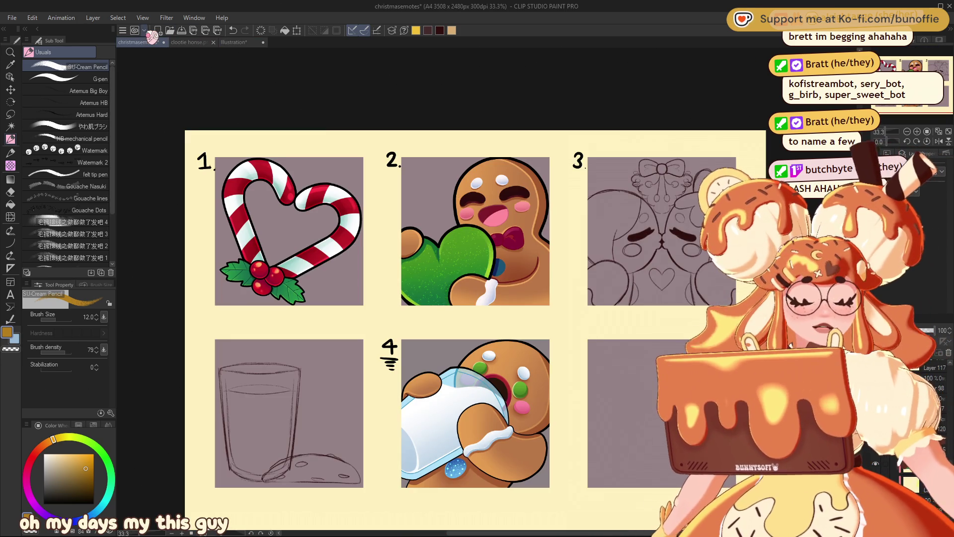
click(917, 131)
drag(920, 67, 924, 66)
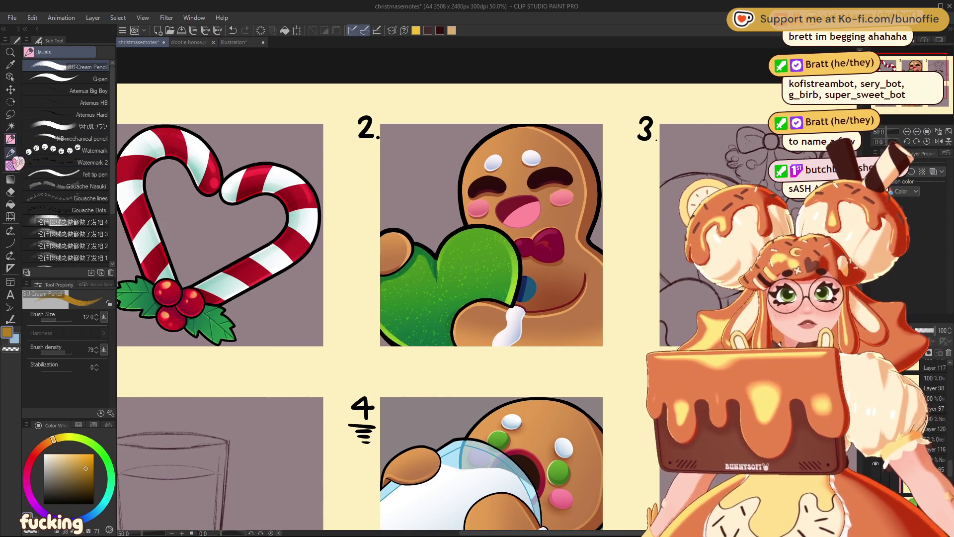
scroll(924, 422, down, 1)
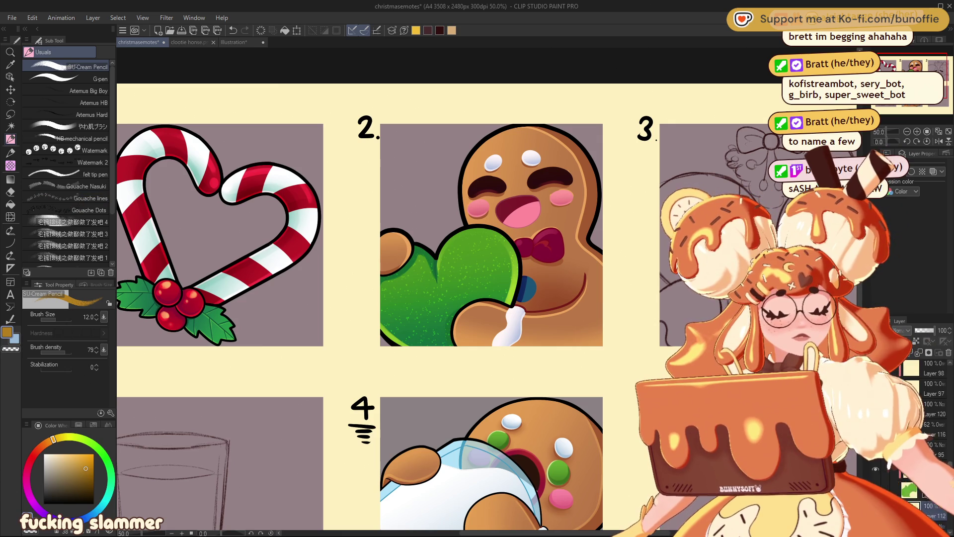
scroll(924, 422, up, 1)
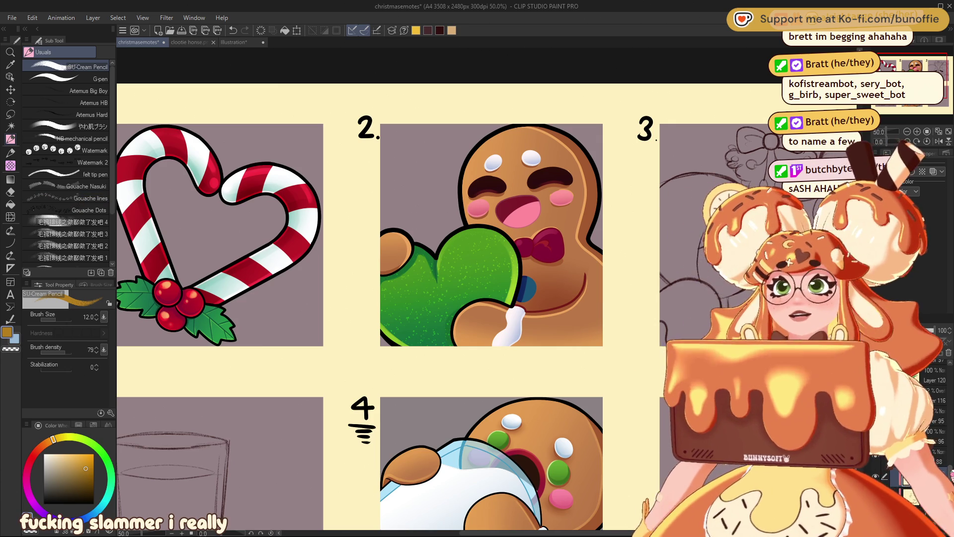
key(e)
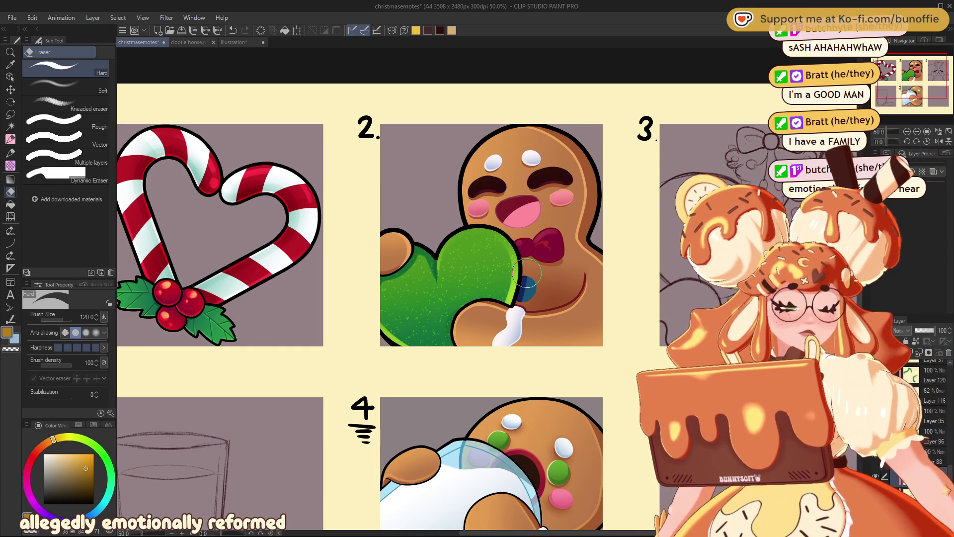
drag(378, 298, 415, 304)
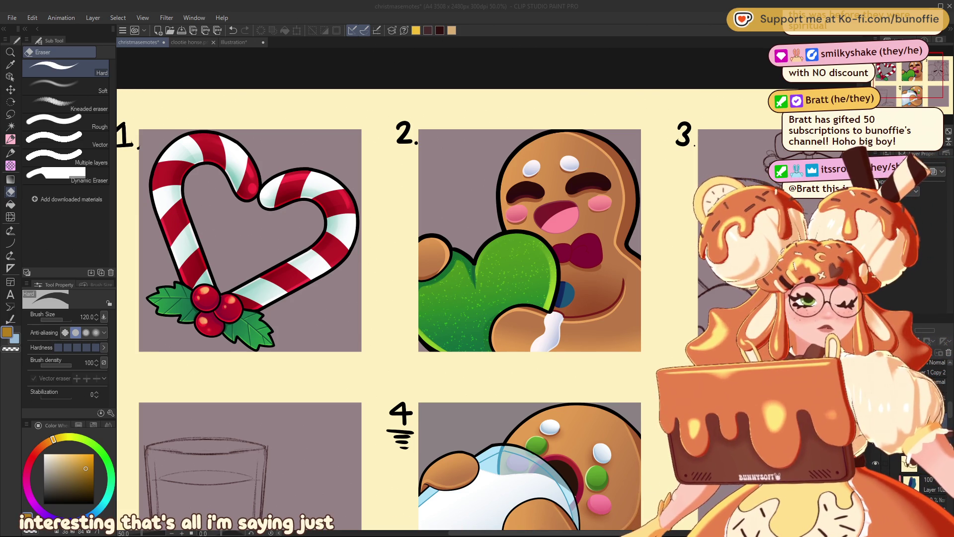
drag(914, 75, 916, 75)
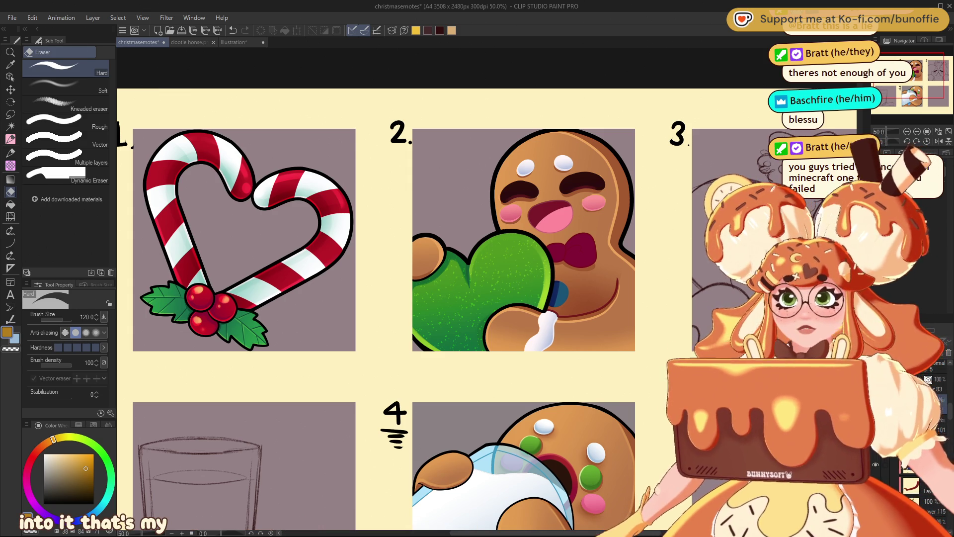
Pan across the sheet to review the finished emotes and milk glass sketch, ending on panels 2 and 3
drag(922, 68, 921, 68)
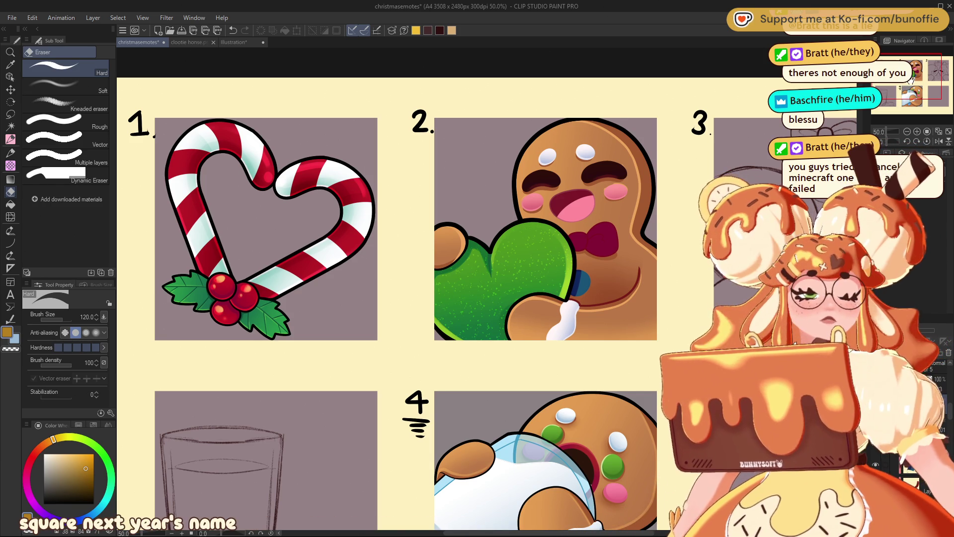
drag(397, 249, 430, 226)
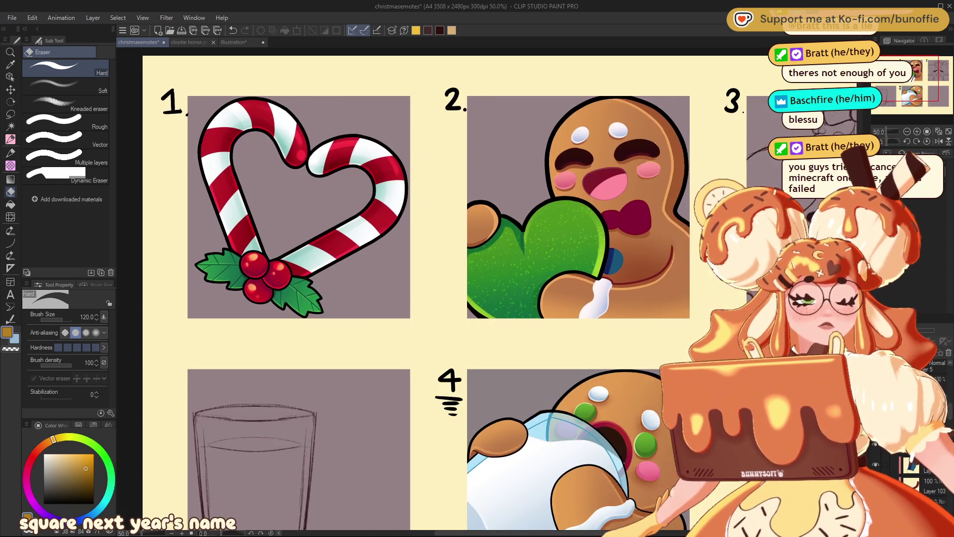
drag(912, 75, 909, 89)
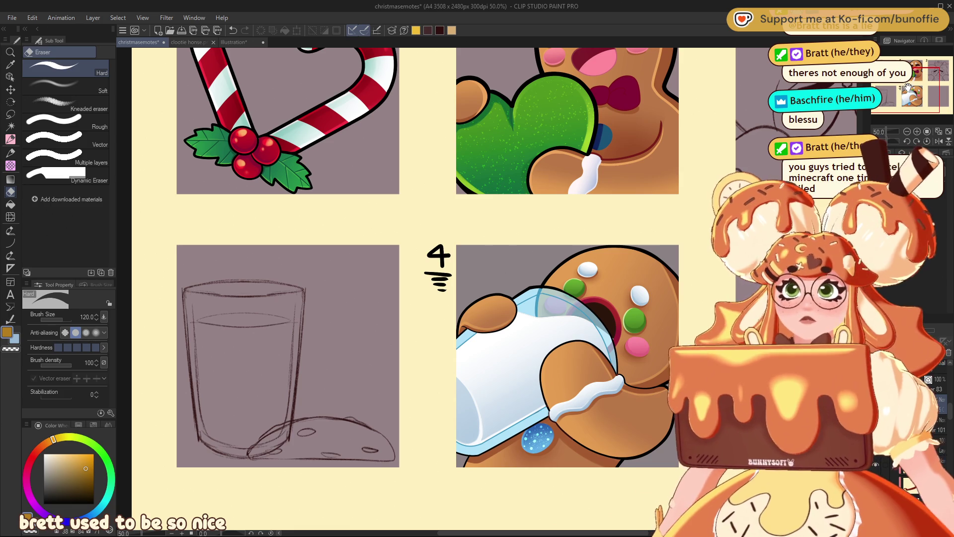
mouse_move(908, 87)
mouse_down()
mouse_move(938, 66)
mouse_move(914, 118)
mouse_up()
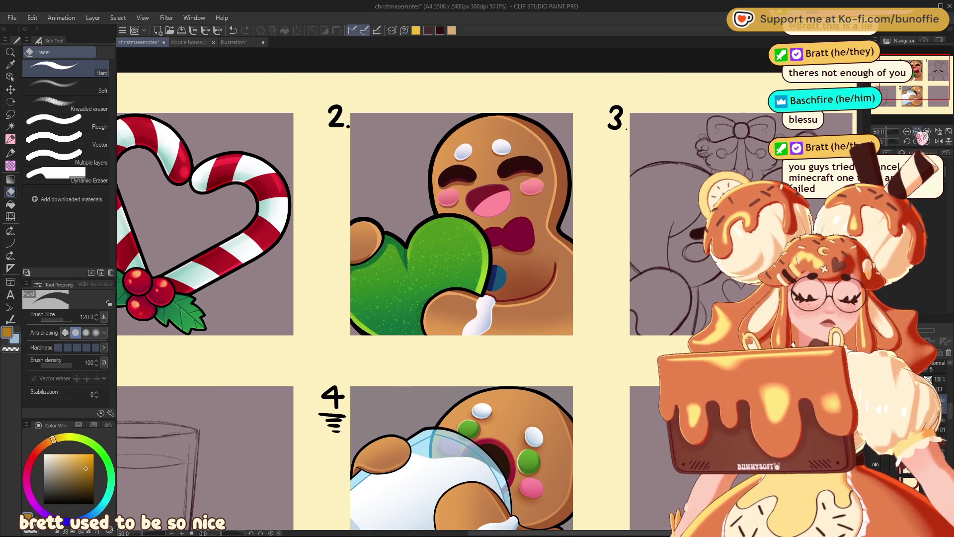
Zoom from 50% to 66.7% and center the view on the panel 2 gingerbread emote
click(918, 132)
drag(929, 74, 938, 61)
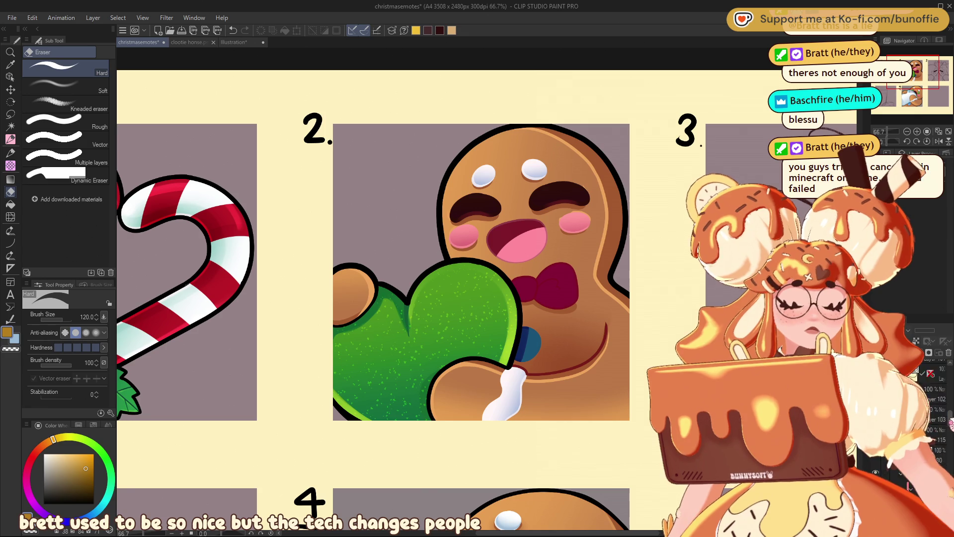
scroll(933, 407, down, 3)
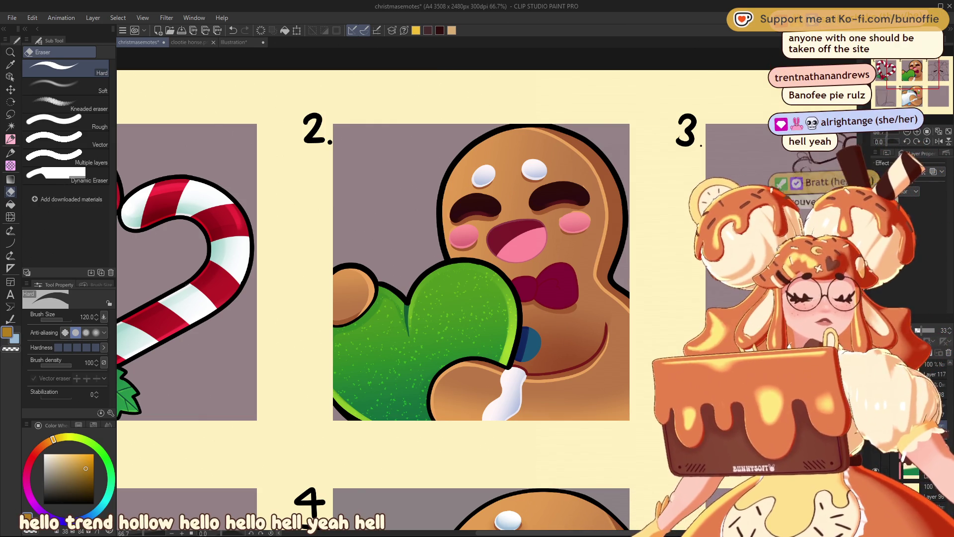
drag(926, 68, 931, 64)
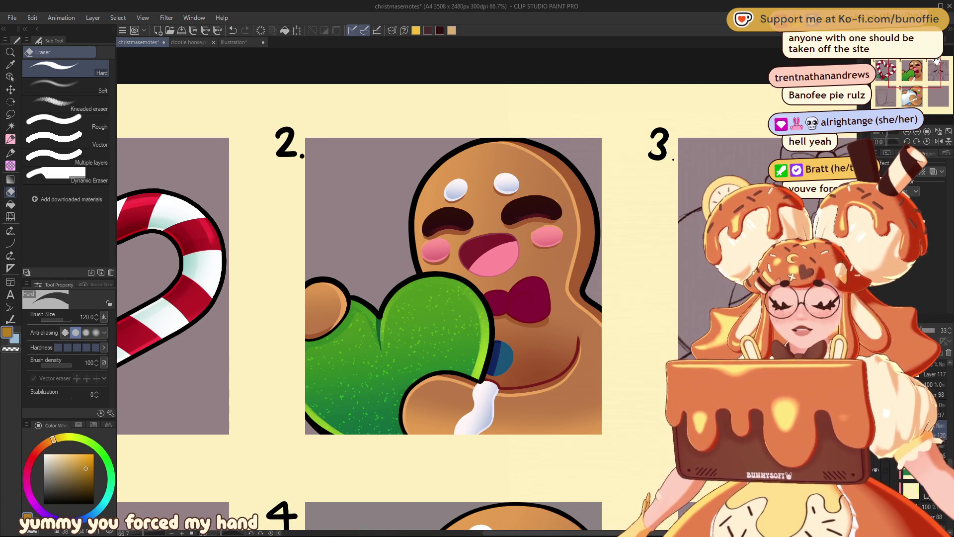
mouse_move(937, 60)
mouse_down()
mouse_move(934, 70)
mouse_move(920, 65)
mouse_up()
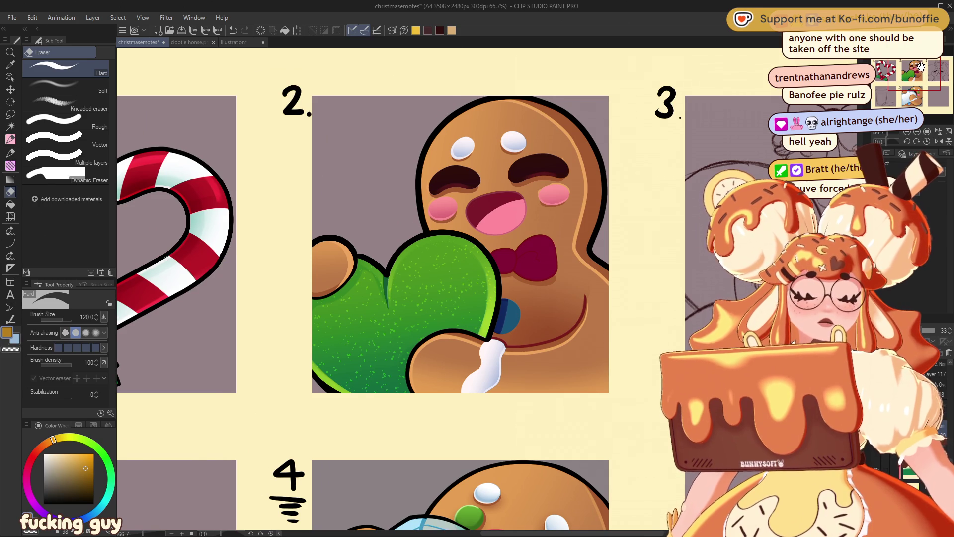
mouse_move(921, 66)
mouse_down()
mouse_move(903, 64)
mouse_move(918, 59)
mouse_up()
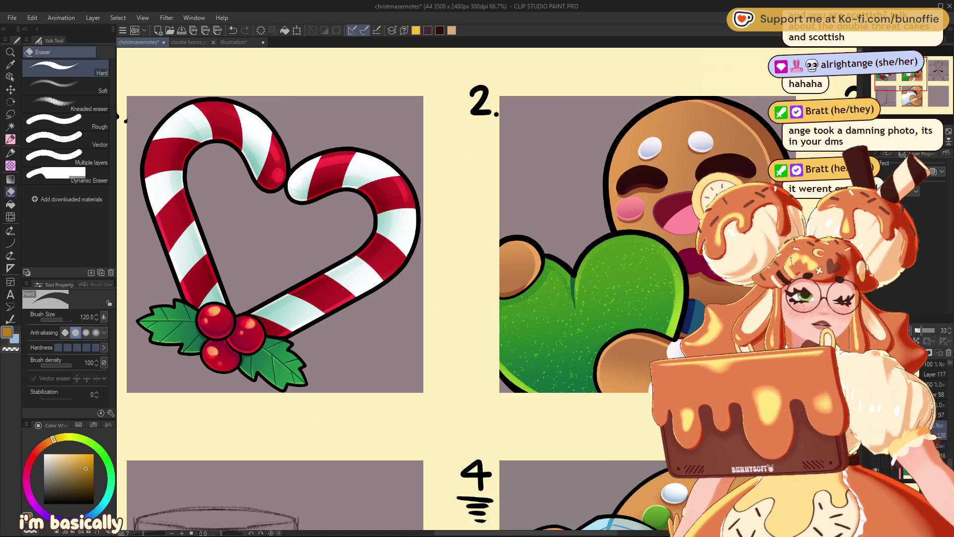
Zoom out over the whole sheet and back, then eyedrop the green of the mitten
drag(889, 78, 922, 71)
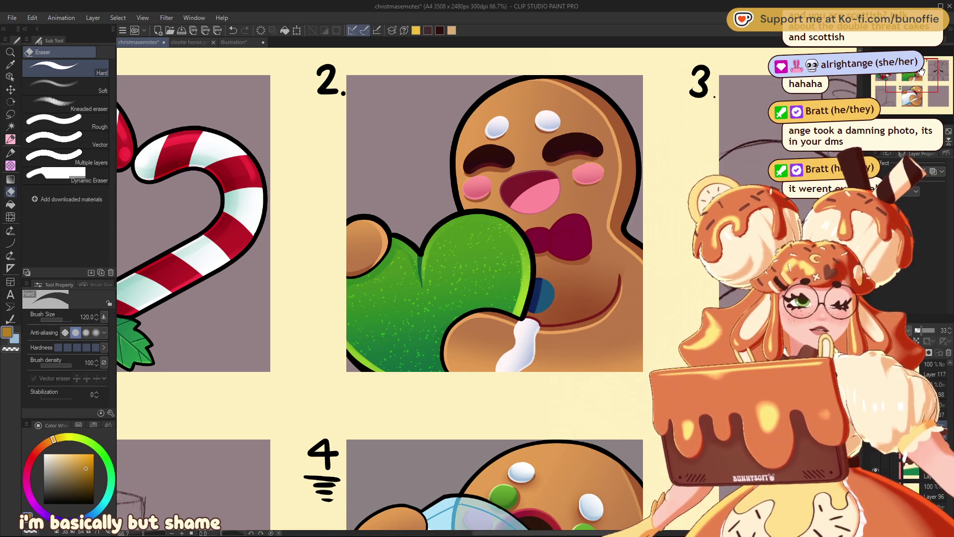
key(ctrl+minus)
key(ctrl+minus)
key(ctrl+minus)
key(ctrl+minus)
key(ctrl+minus)
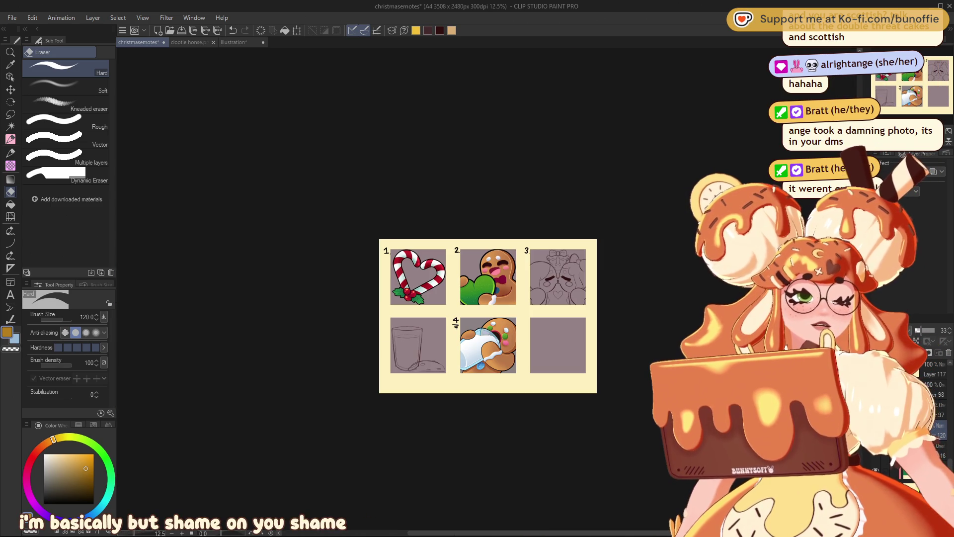
key(ctrl+minus)
key(ctrl+minus)
key(ctrl+minus)
key(ctrl+minus)
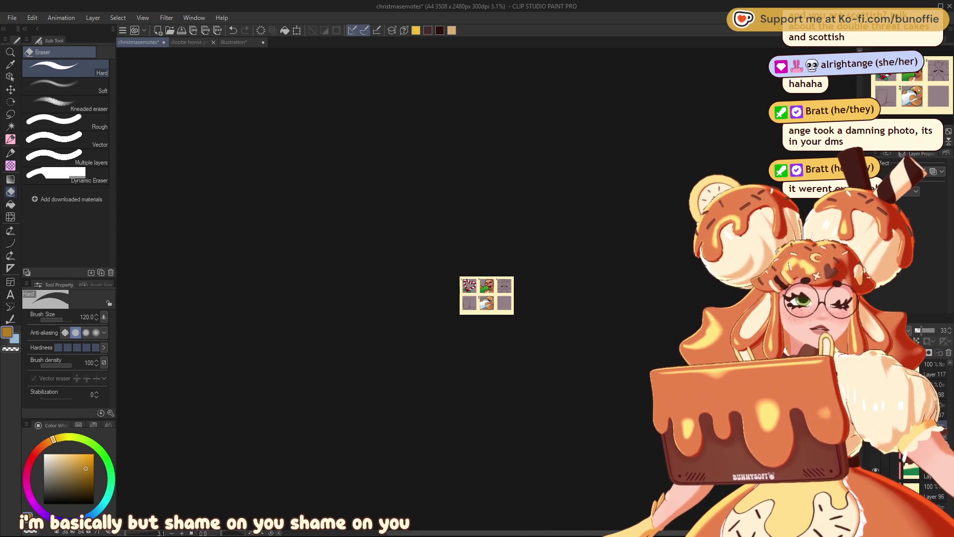
key(ctrl+plus)
key(ctrl+plus)
key(ctrl+plus)
key(ctrl+plus)
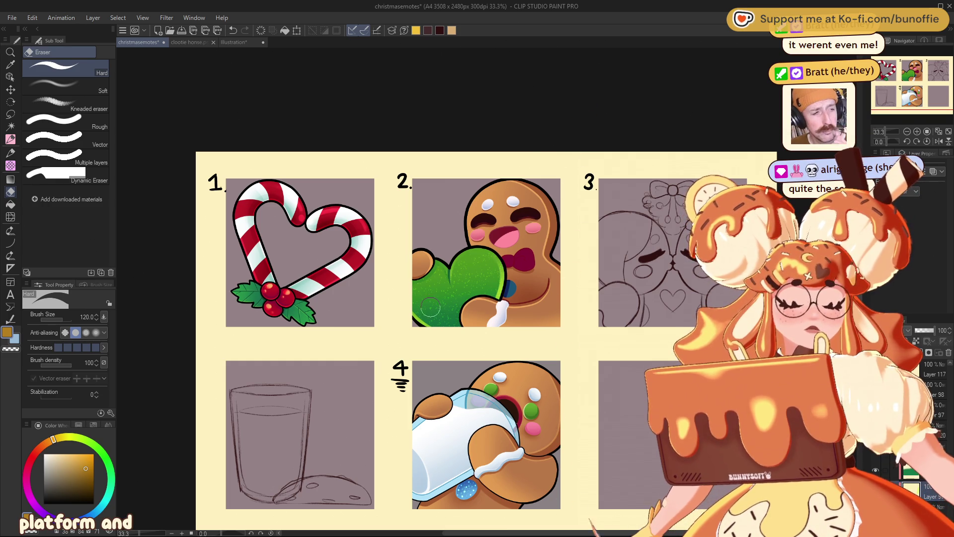
alt+click(501, 296)
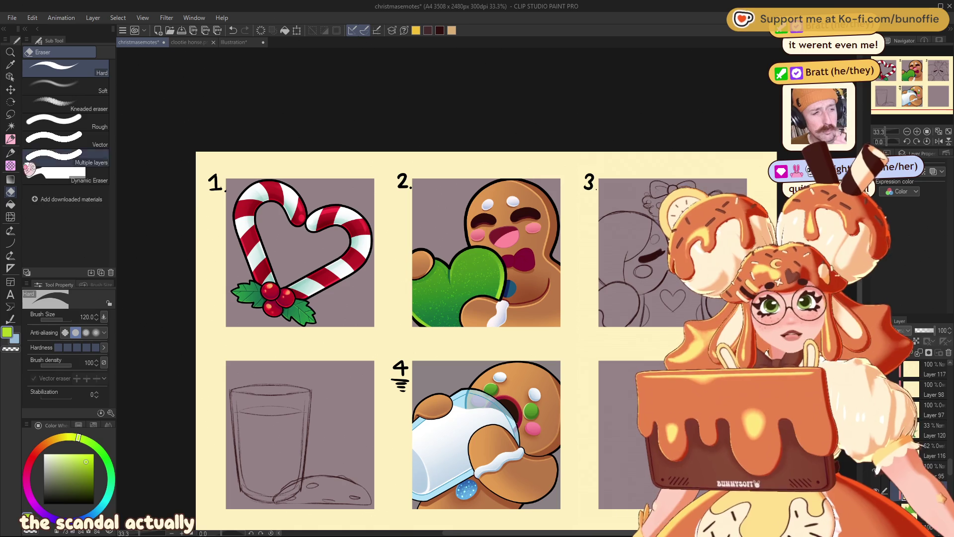
Select the やわ肌ブラシ soft brush at size 25 and zoom in on gingerbread emote 2
click(11, 153)
click(10, 139)
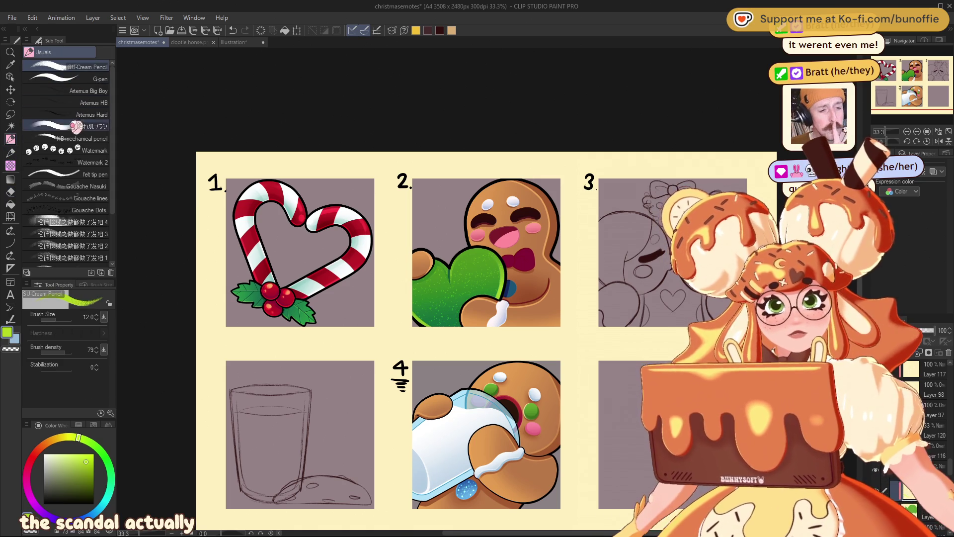
click(74, 125)
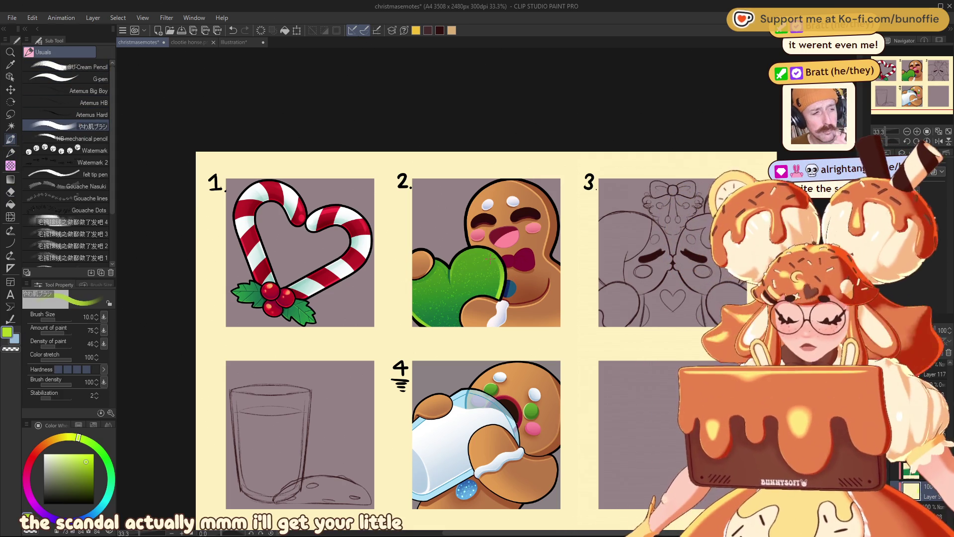
key(bracketright)
key(bracketright)
key(bracketright)
key(bracketright)
key(bracketright)
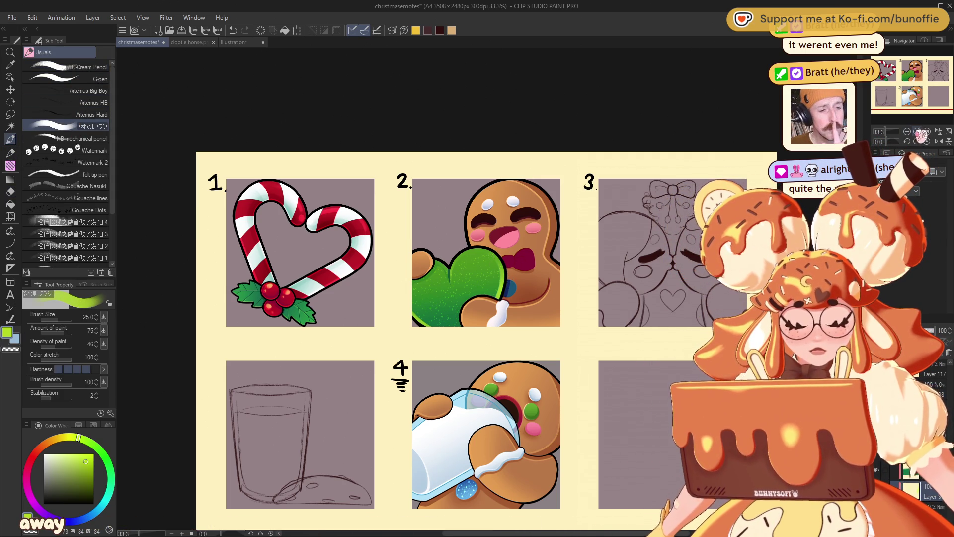
scroll(920, 133, up, 2)
click(921, 75)
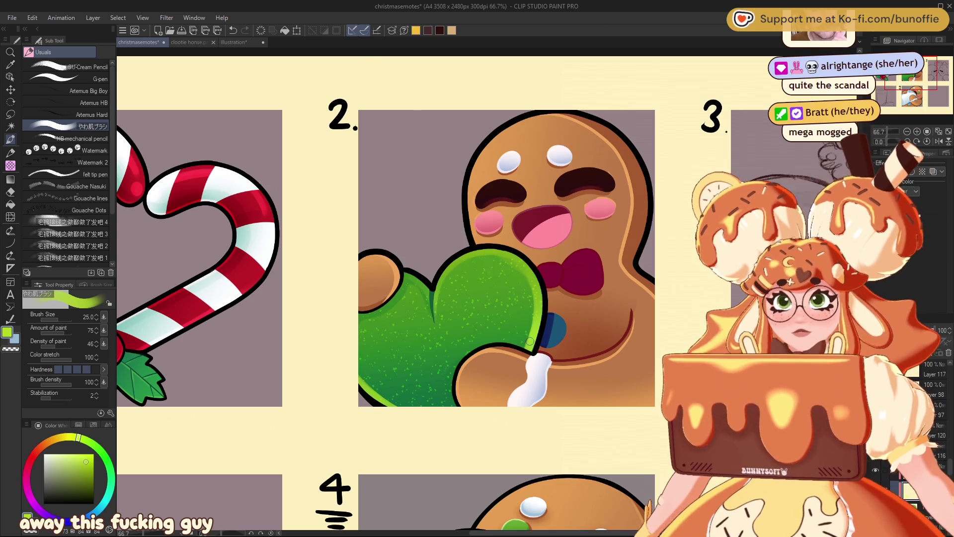
Toggle the drawing colour to transparent so painting removes colour instead of adding it
key(c)
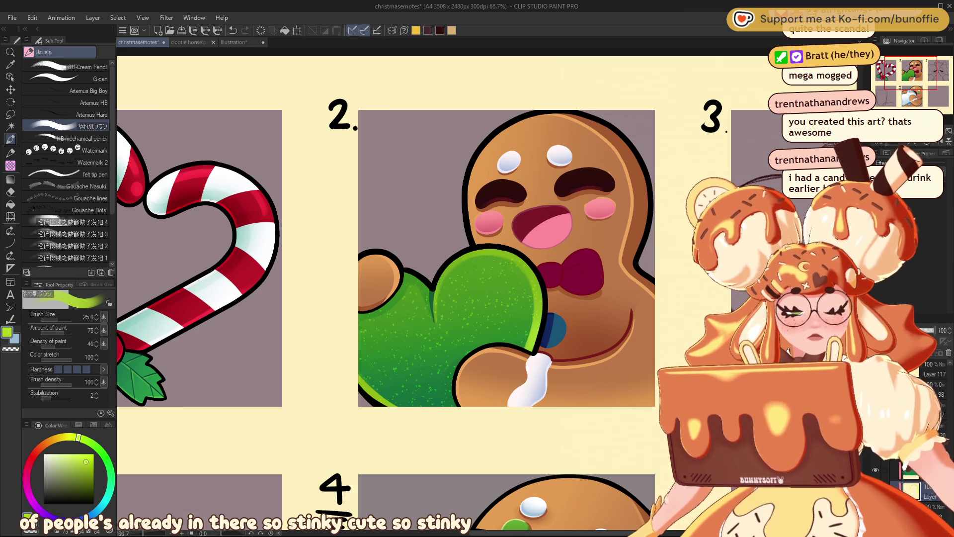
scroll(487, 290, down, 3)
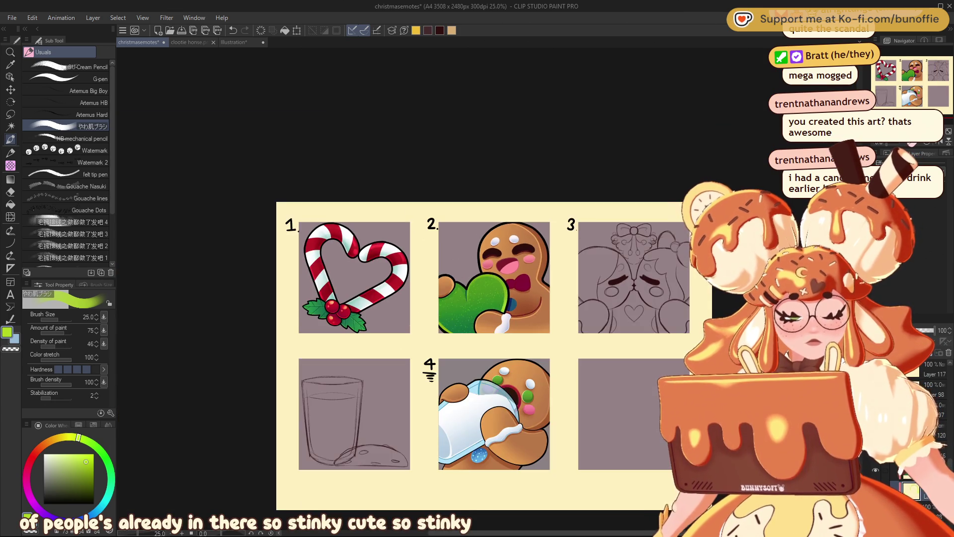
scroll(487, 289, down, 2)
scroll(487, 289, up, 3)
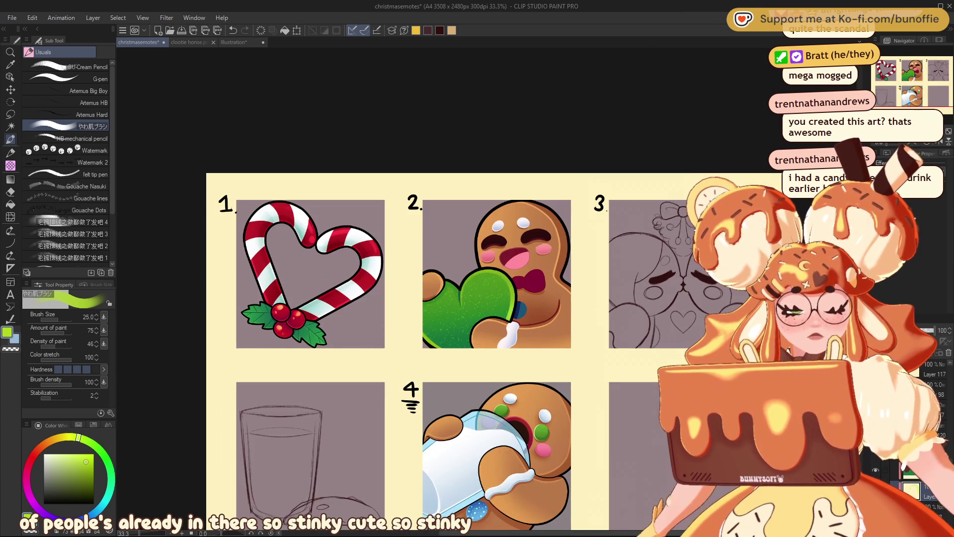
click(10, 179)
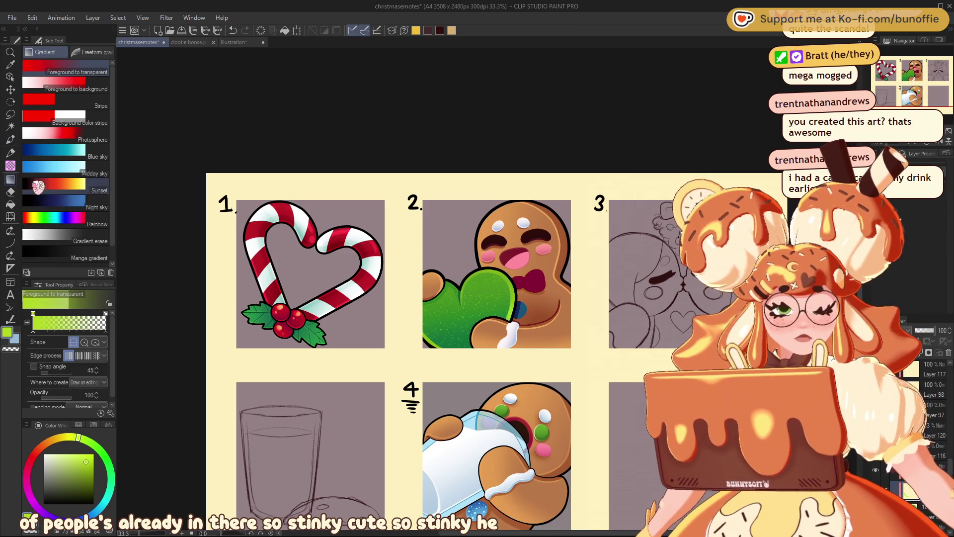
Choose the Gradient erase sub tool and move the view onto the top-left emote panels
click(86, 247)
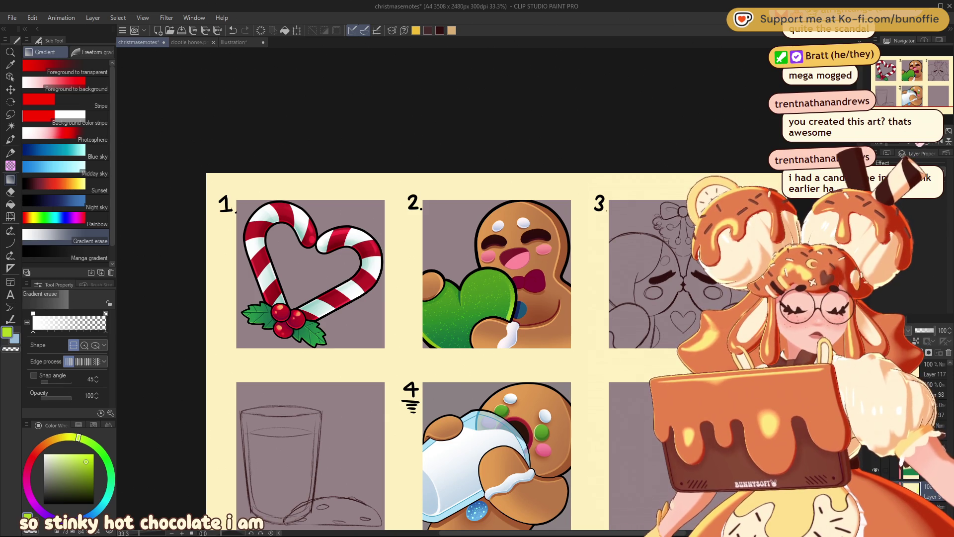
scroll(923, 84, up, 1)
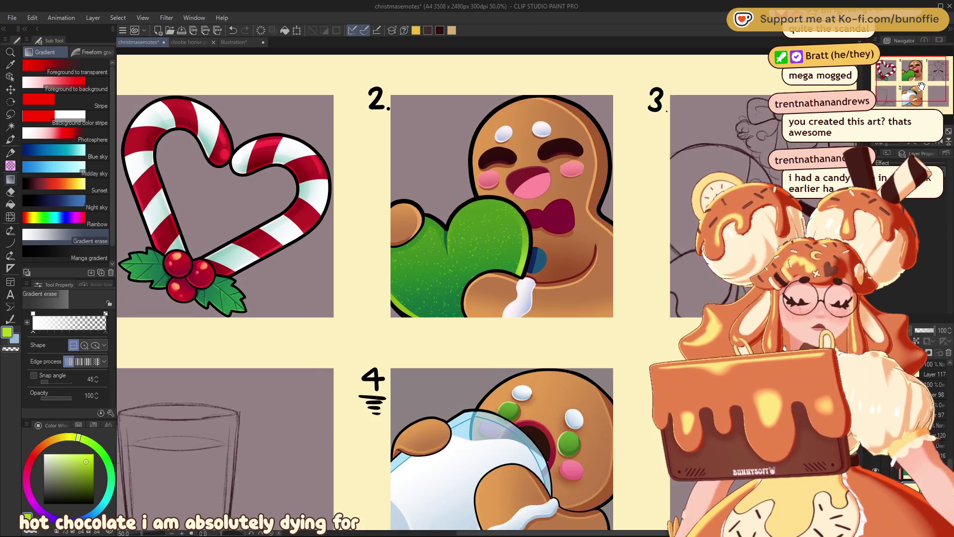
drag(919, 80, 928, 95)
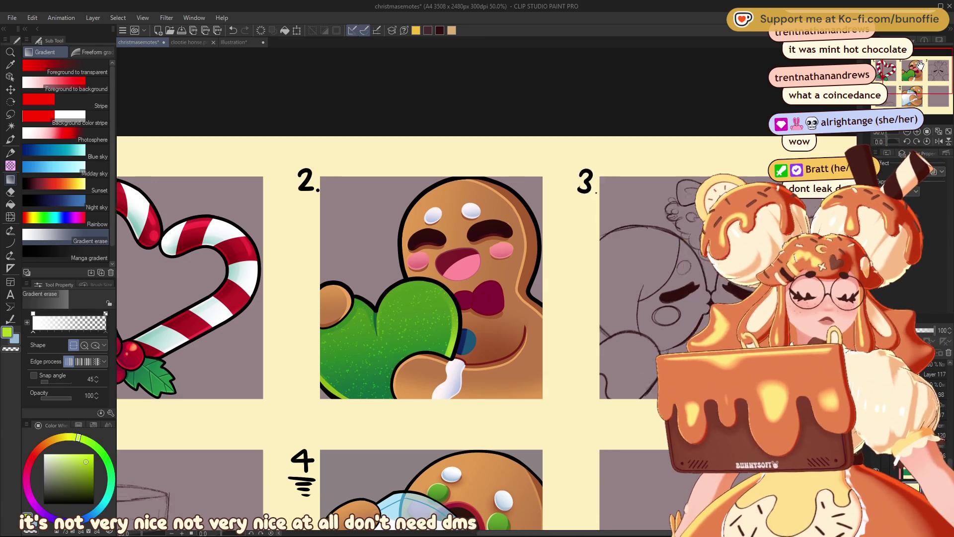
mouse_move(930, 69)
mouse_down()
mouse_move(931, 59)
mouse_move(945, 62)
mouse_up()
click(914, 132)
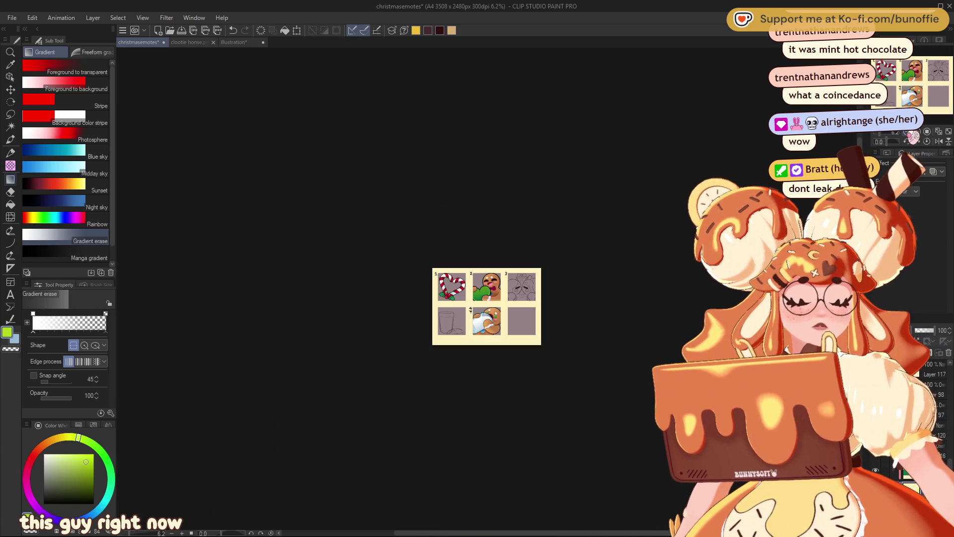
click(914, 132)
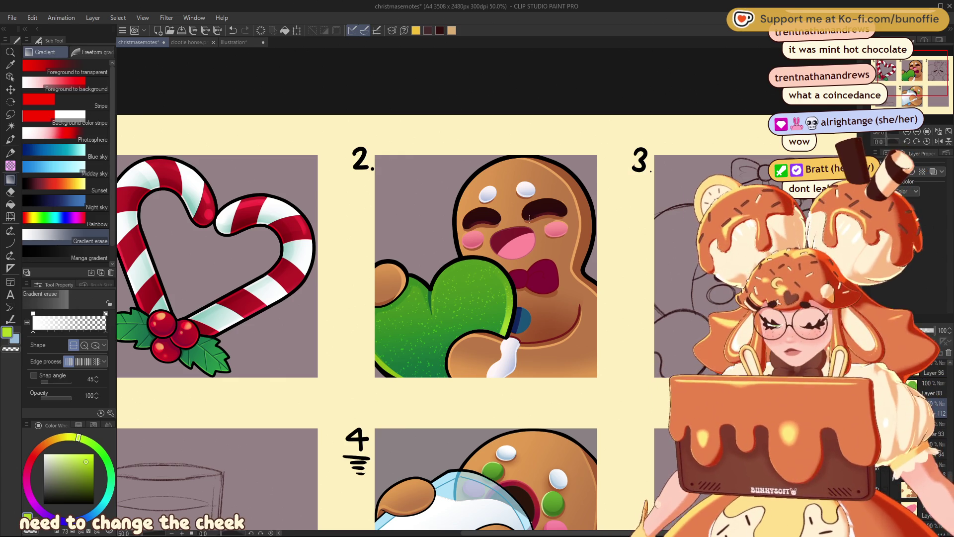
key(e)
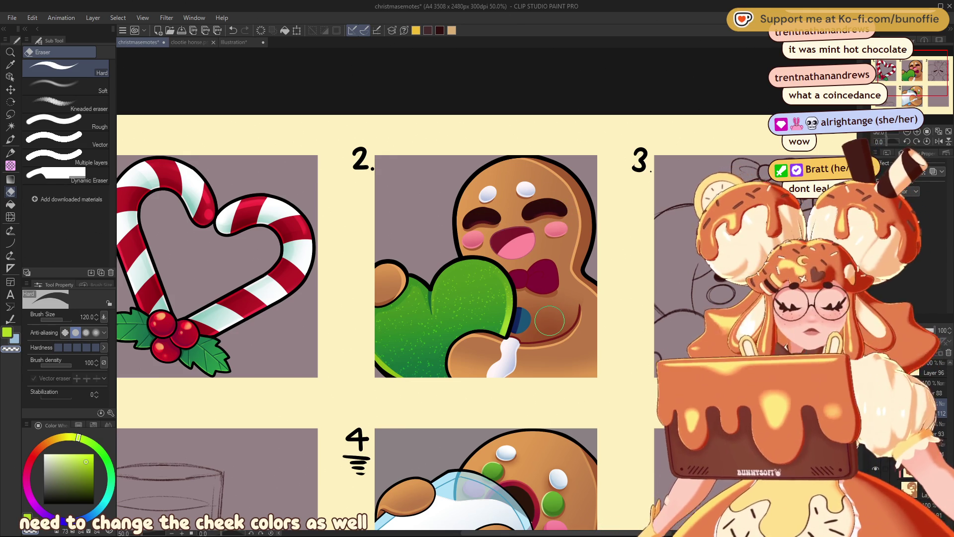
Pan across the top row of emotes, then zoom out and back in to 33.3%
drag(913, 68, 921, 60)
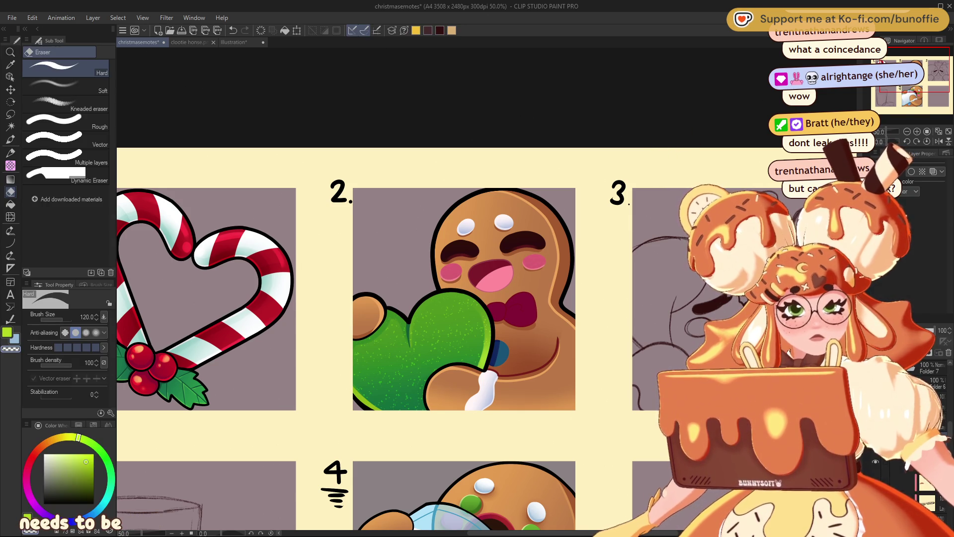
scroll(919, 132, down, 5)
scroll(919, 132, down, 2)
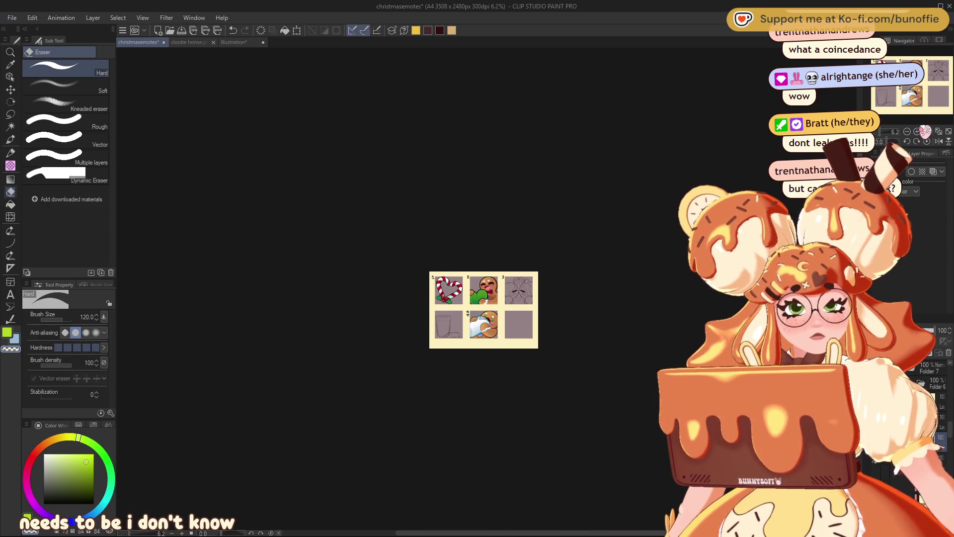
scroll(925, 133, up, 3)
scroll(922, 134, up, 3)
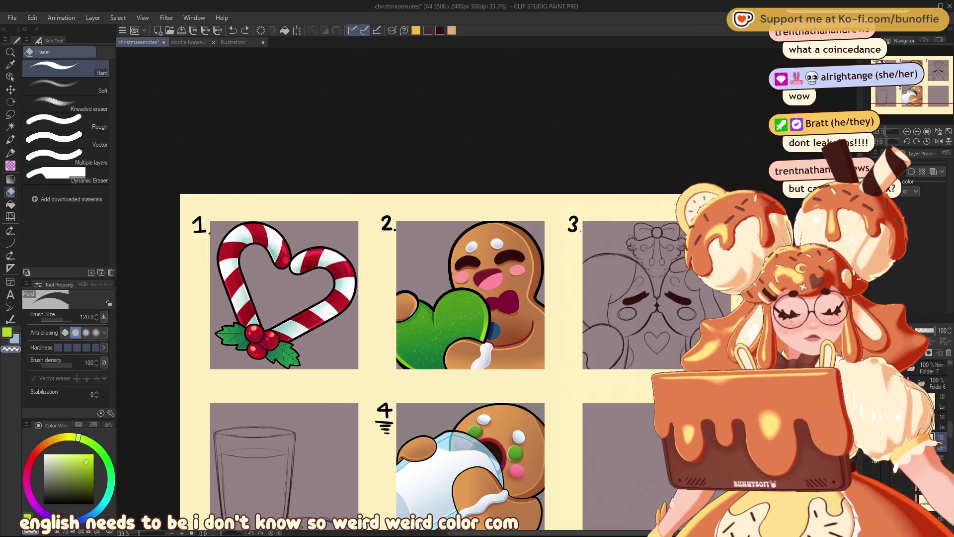
Sample the gingerbread cheek pink and switch to the Fill tool, referring only to the editing layer
alt+click(496, 284)
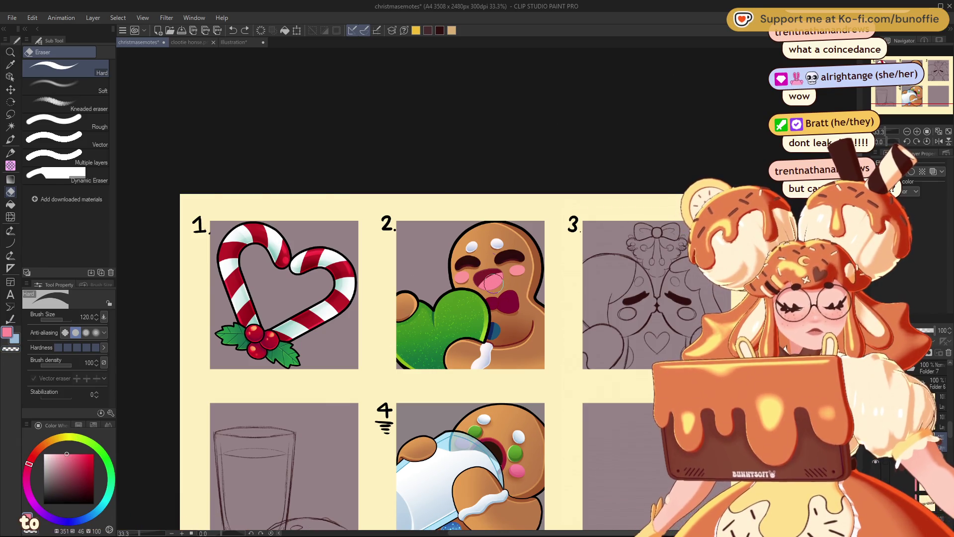
key(g)
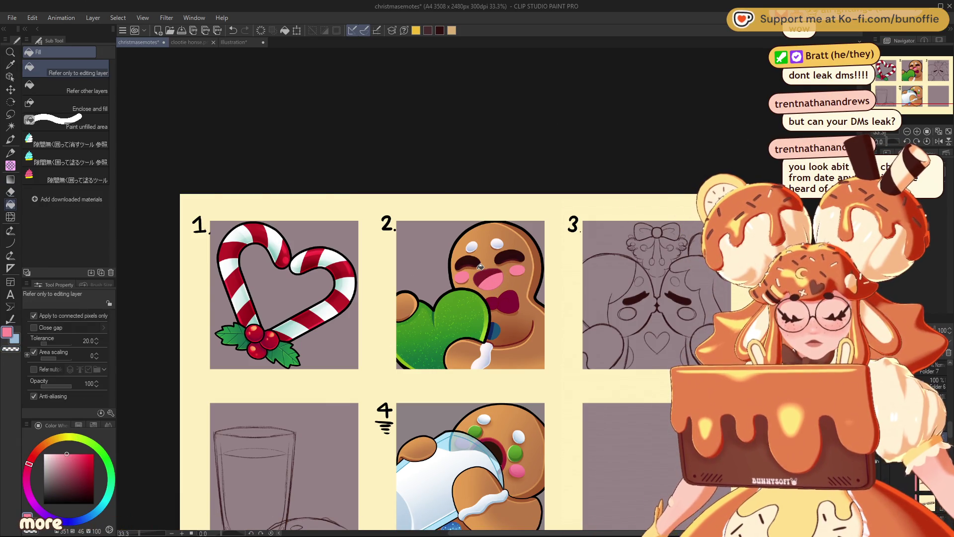
key(space)
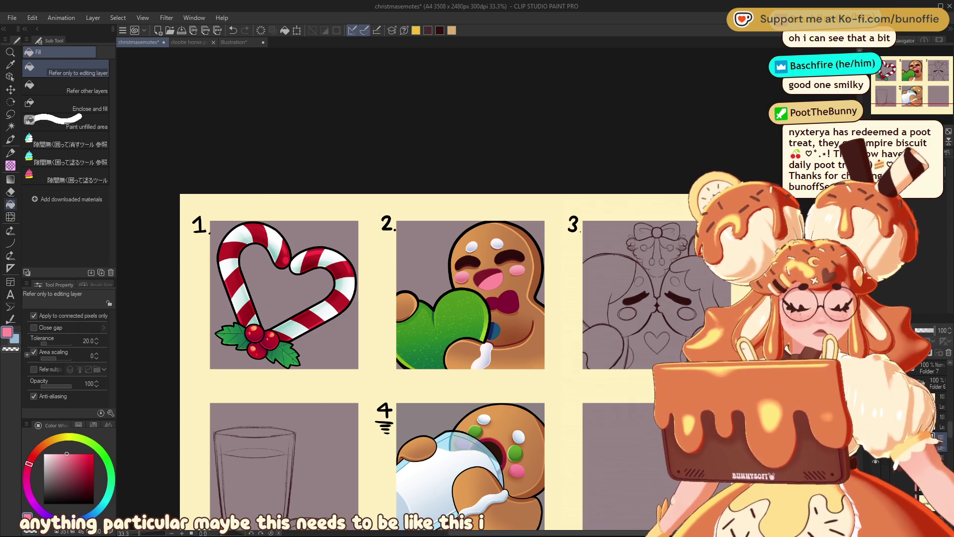
scroll(486, 290, down, 4)
scroll(486, 289, down, 2)
scroll(487, 289, down, 3)
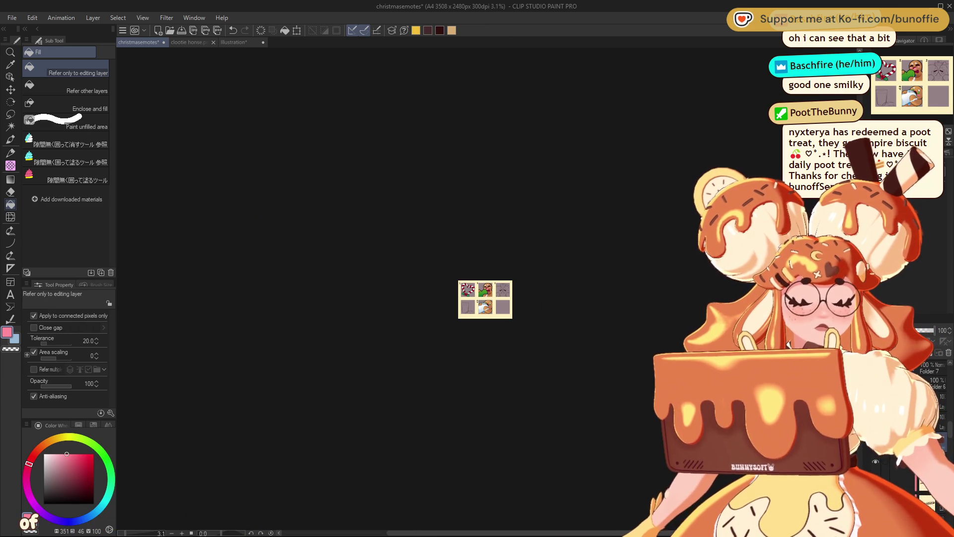
scroll(487, 289, up, 3)
scroll(486, 289, up, 3)
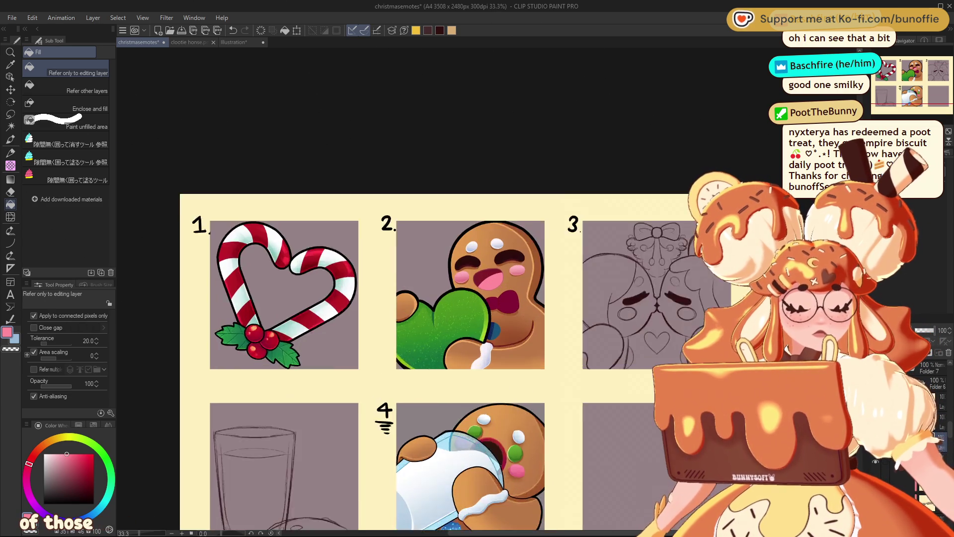
scroll(486, 289, up, 2)
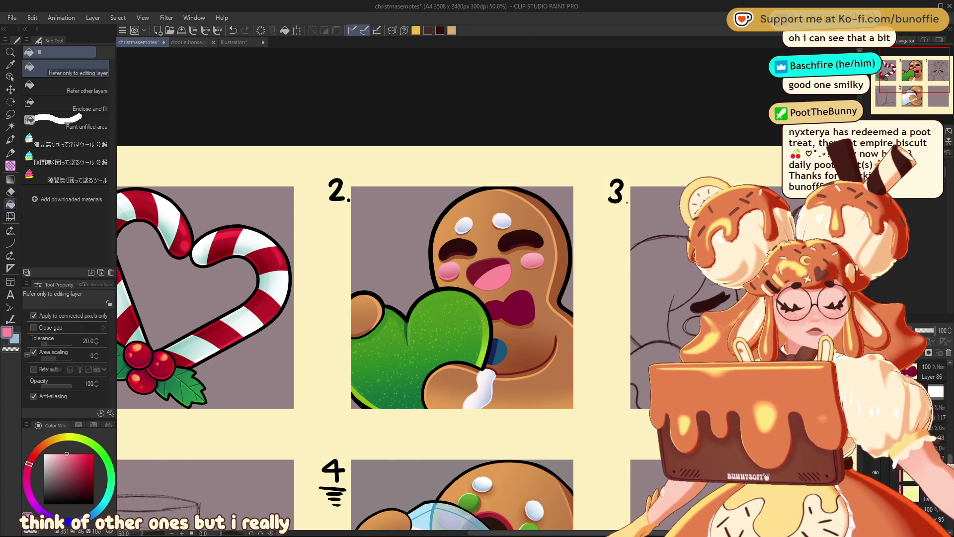
scroll(929, 407, down, 2)
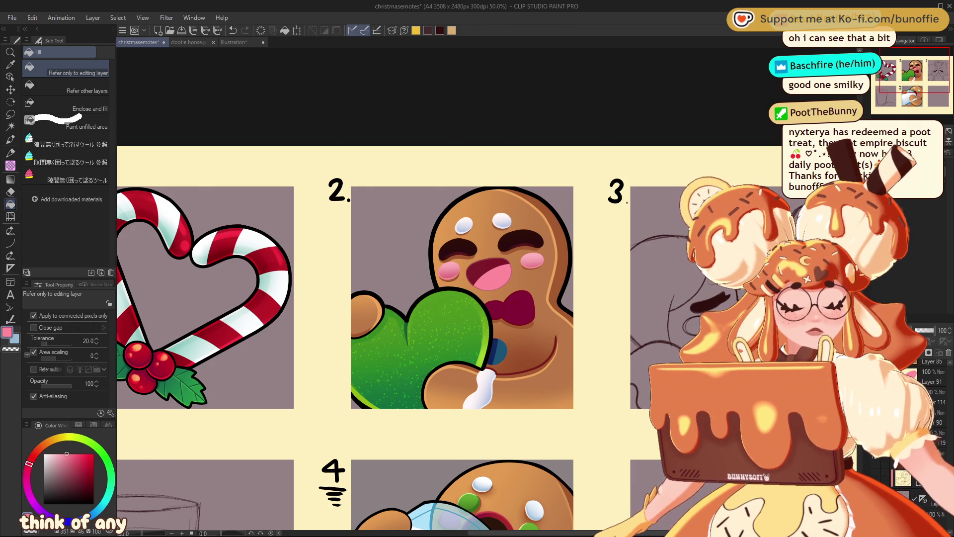
scroll(929, 397, down, 1)
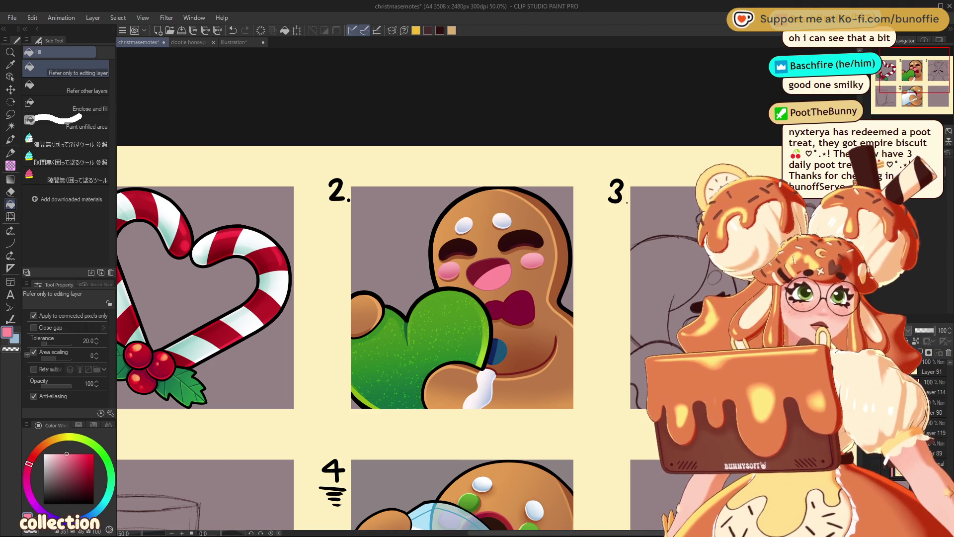
drag(922, 72, 921, 87)
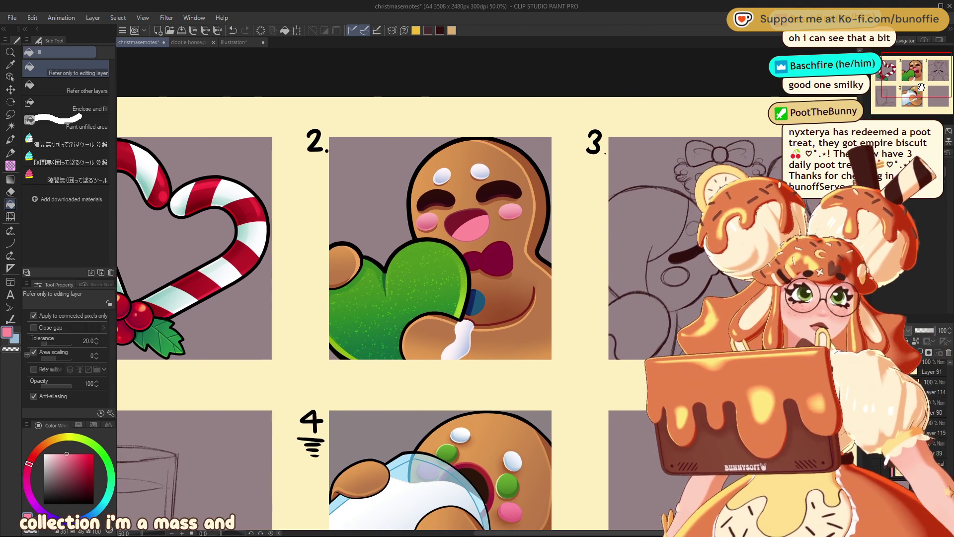
drag(924, 88, 919, 83)
scroll(920, 84, down, 1)
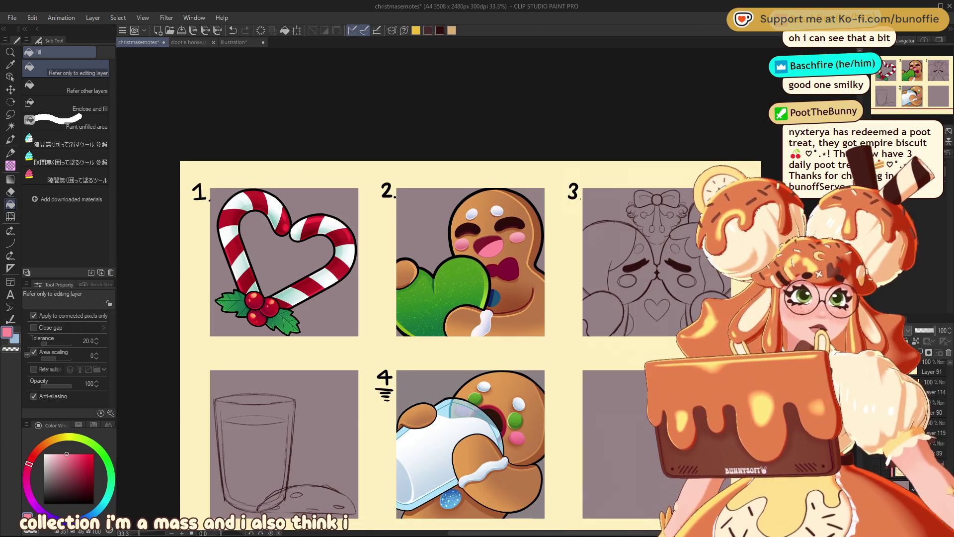
scroll(920, 83, up, 1)
scroll(920, 83, up, 1)
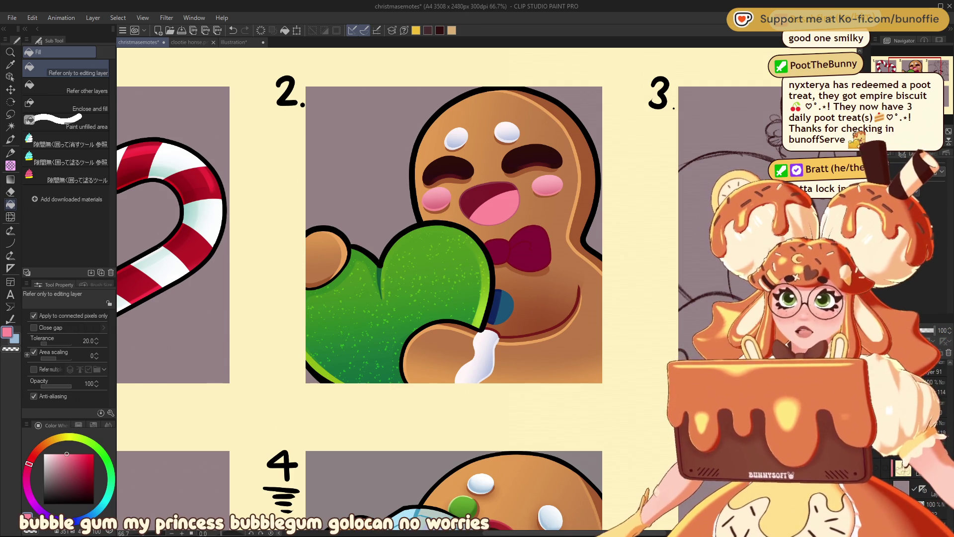
drag(920, 70, 917, 68)
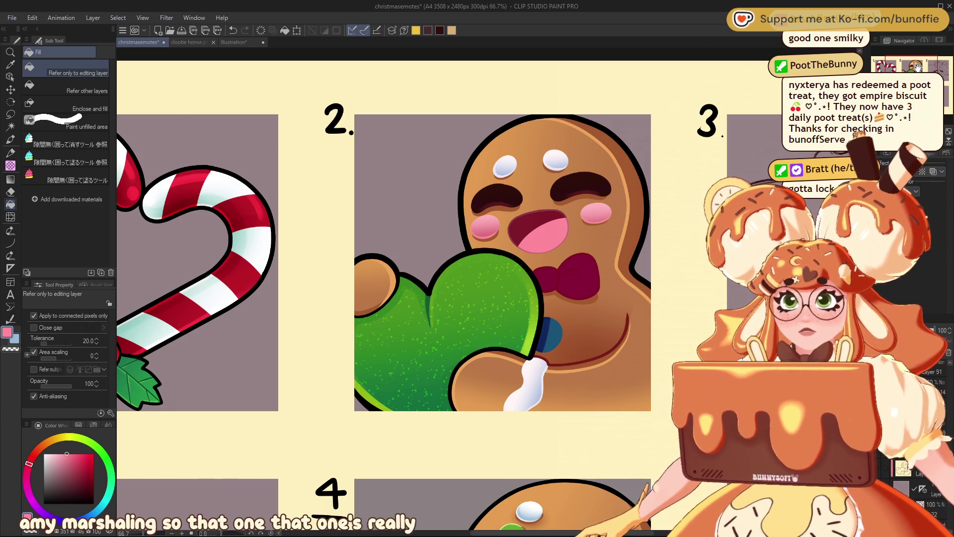
key(ctrl+minus)
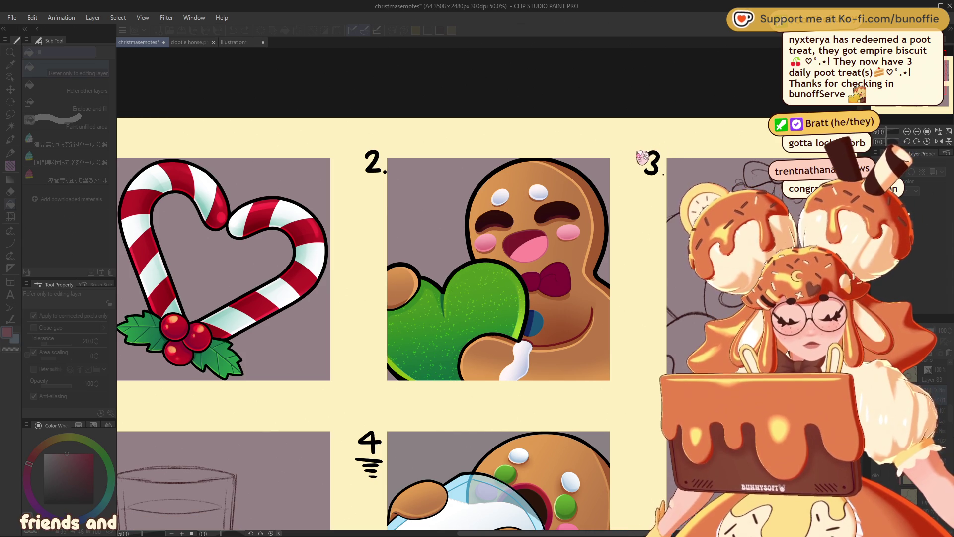
Zoom in on emotes 1 to 3 and start a Scale/Rotate transform on the layers at ratio 100
scroll(913, 134, down, 5)
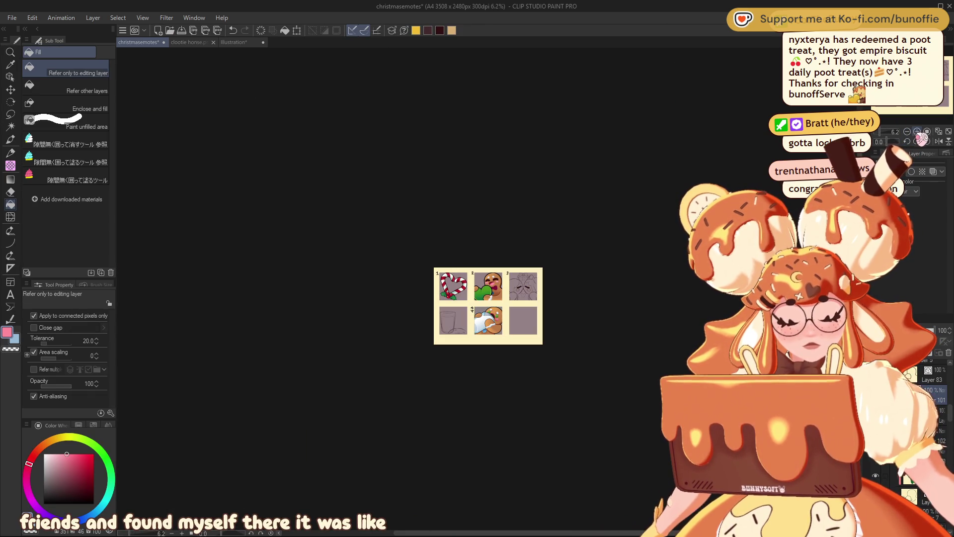
scroll(914, 133, up, 3)
scroll(922, 135, up, 2)
scroll(923, 137, up, 1)
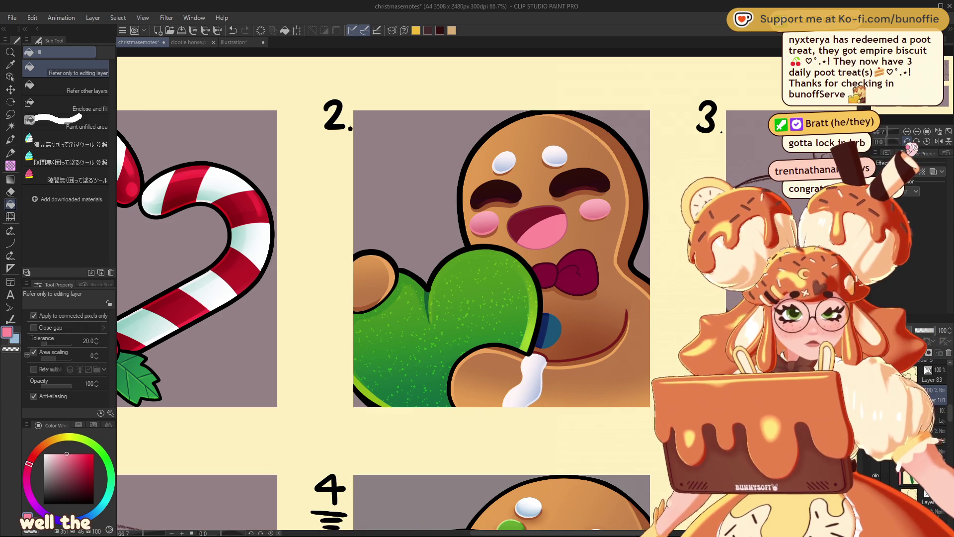
scroll(929, 412, down, 2)
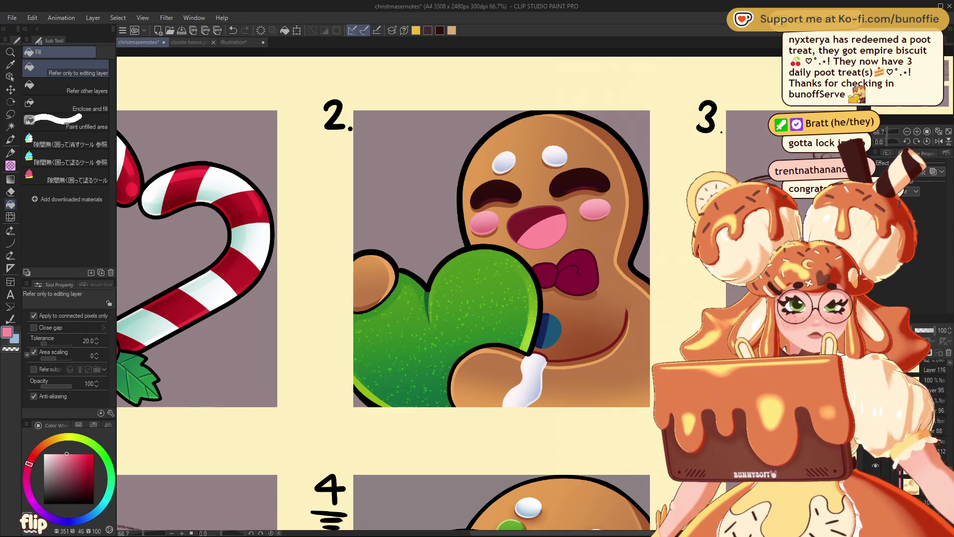
scroll(929, 413, down, 1)
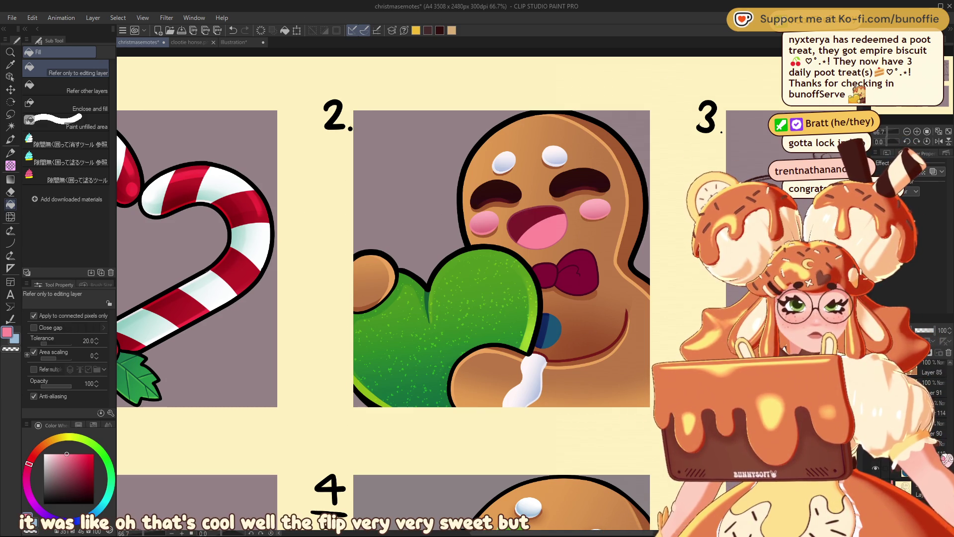
scroll(929, 413, down, 2)
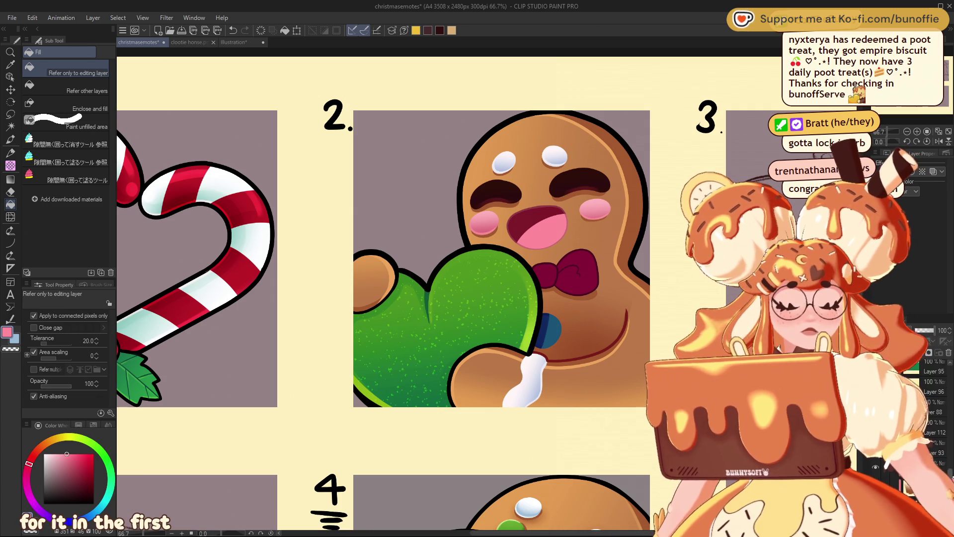
scroll(929, 398, up, 1)
scroll(929, 408, up, 1)
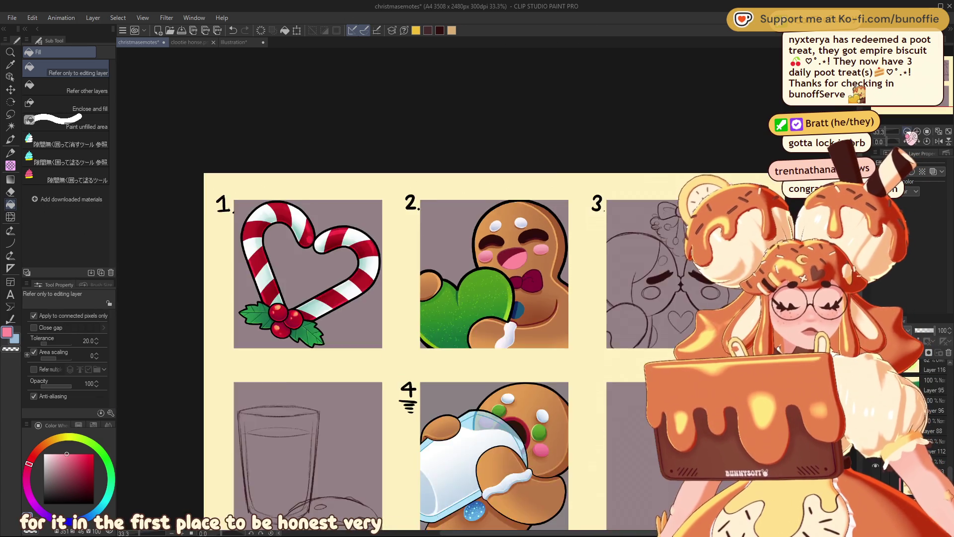
click(906, 131)
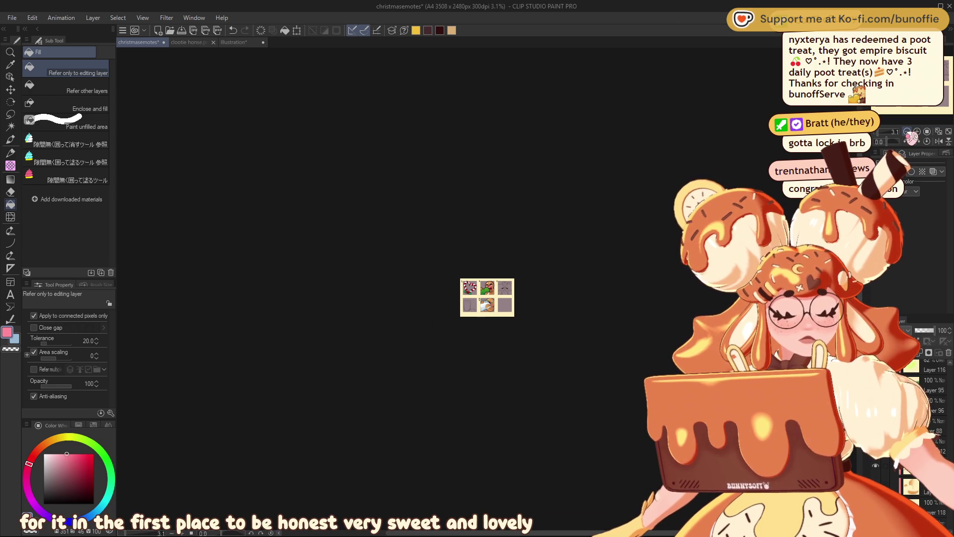
click(917, 131)
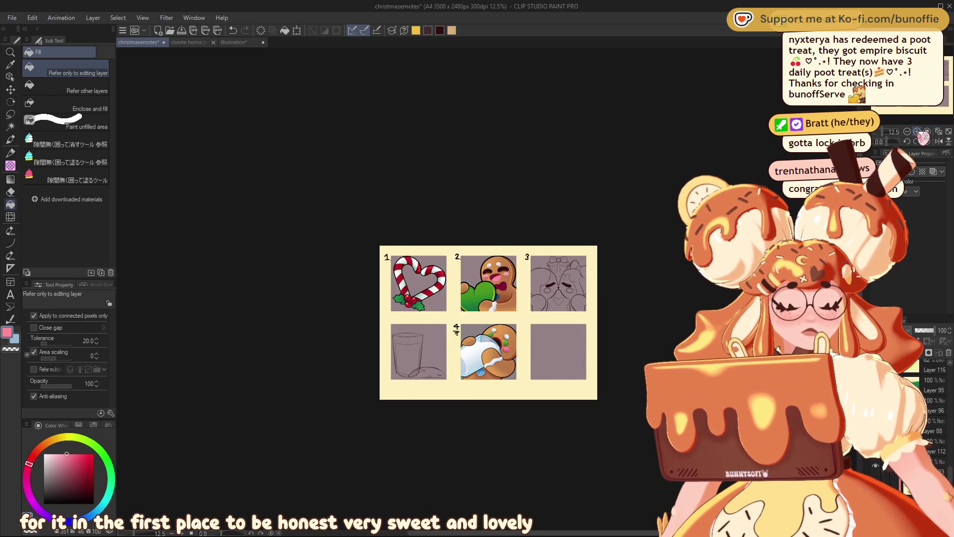
click(917, 131)
click(917, 131)
click(917, 131)
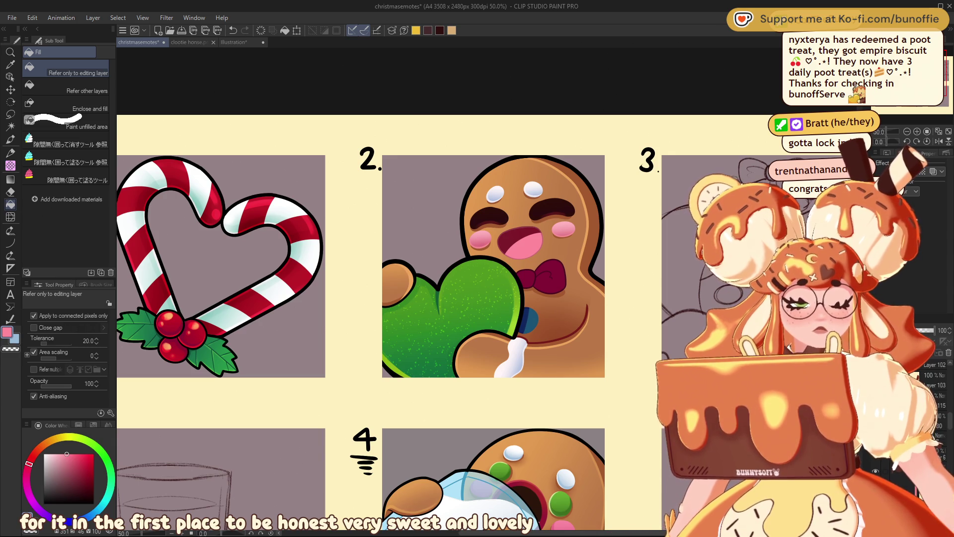
scroll(908, 463, down, 10)
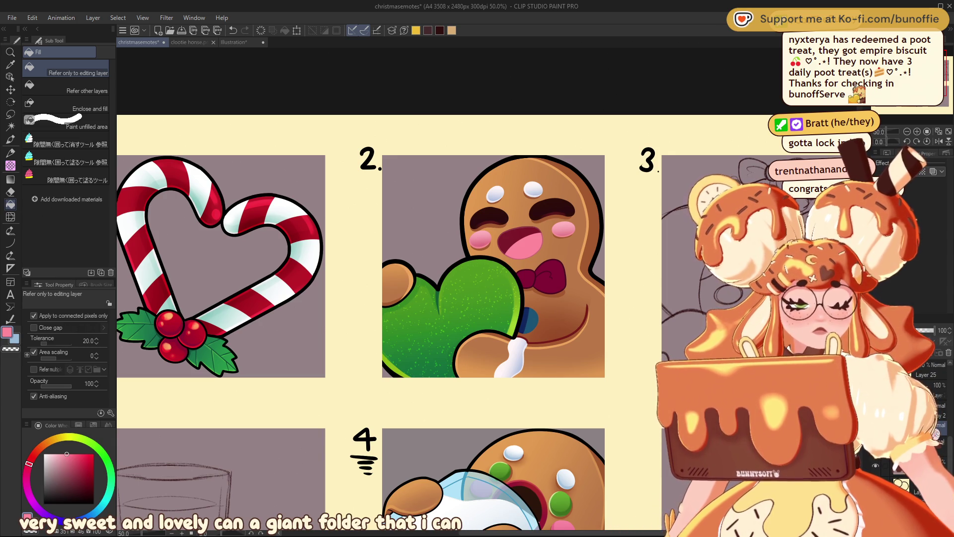
key(ctrl+t)
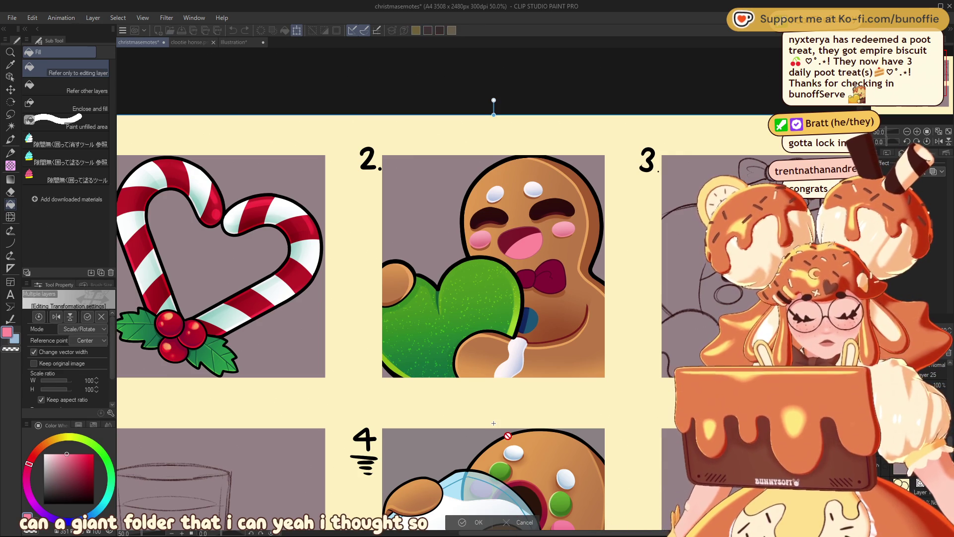
Cancel the layer transform and make a rectangular selection around emote 2
click(519, 523)
click(11, 114)
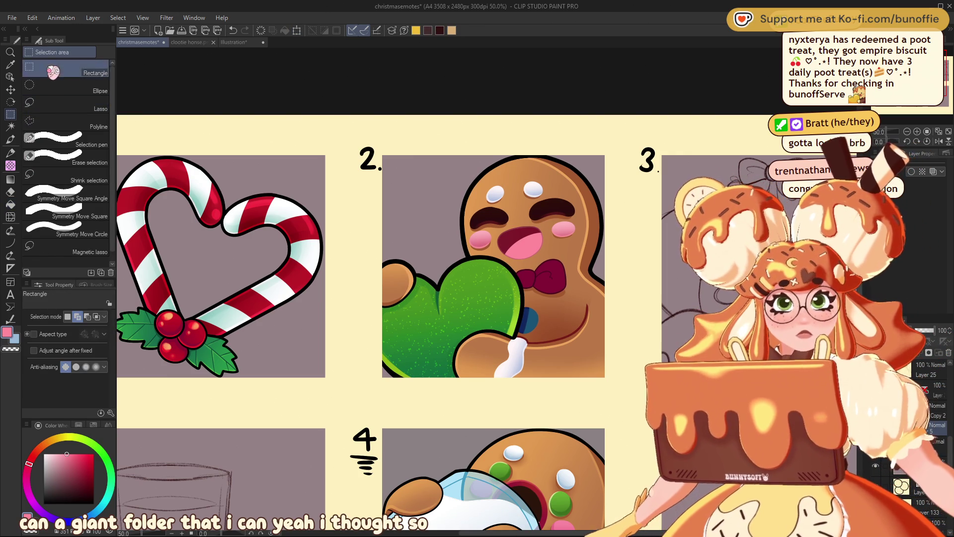
mouse_move(352, 134)
mouse_down()
mouse_move(447, 196)
mouse_move(636, 409)
mouse_up()
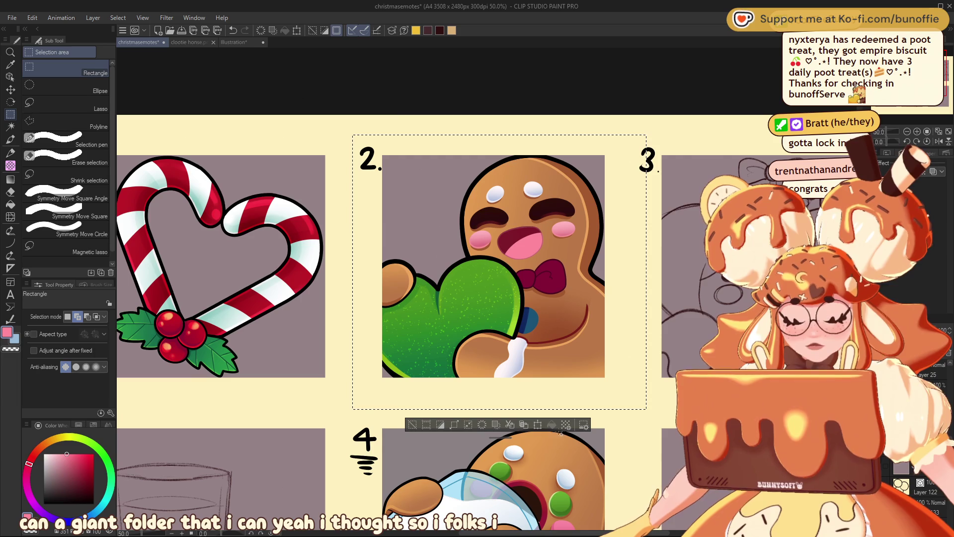
Enlarge the gingerbread emote slightly, nudge it right and commit the transform
click(539, 425)
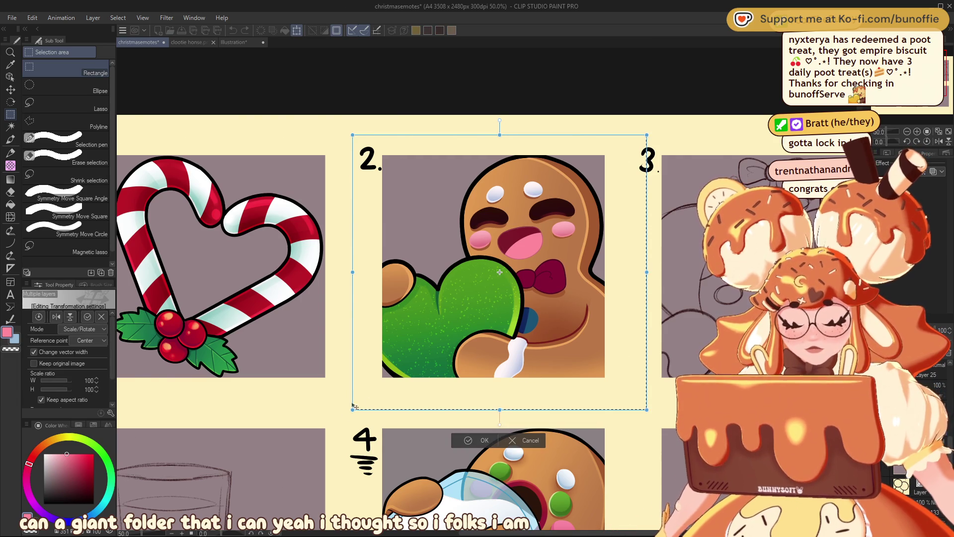
drag(339, 419, 337, 418)
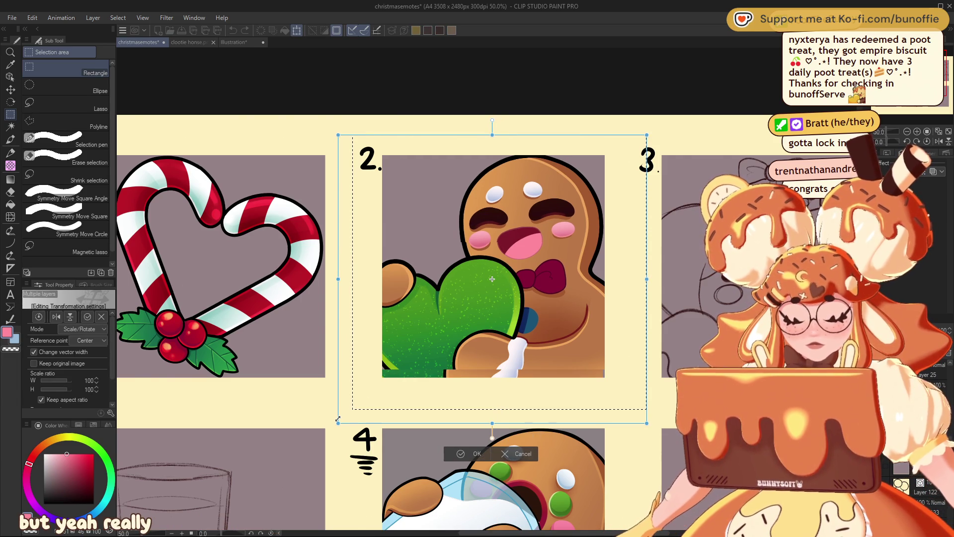
drag(337, 418, 332, 420)
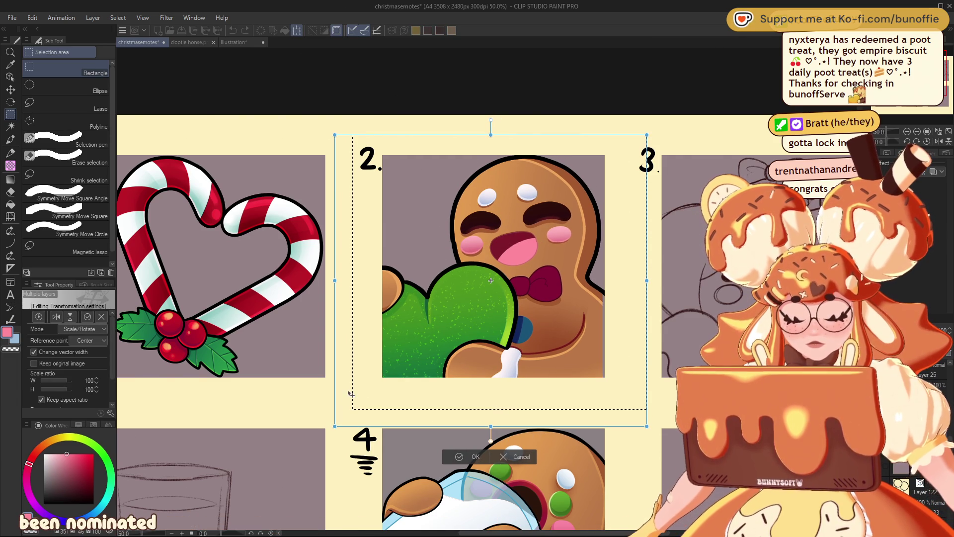
drag(610, 334, 613, 333)
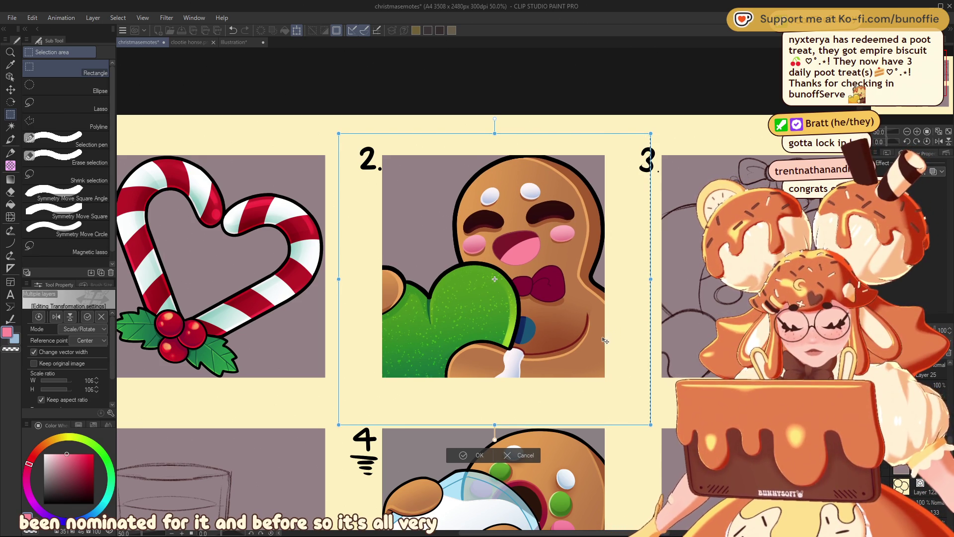
drag(604, 340, 606, 341)
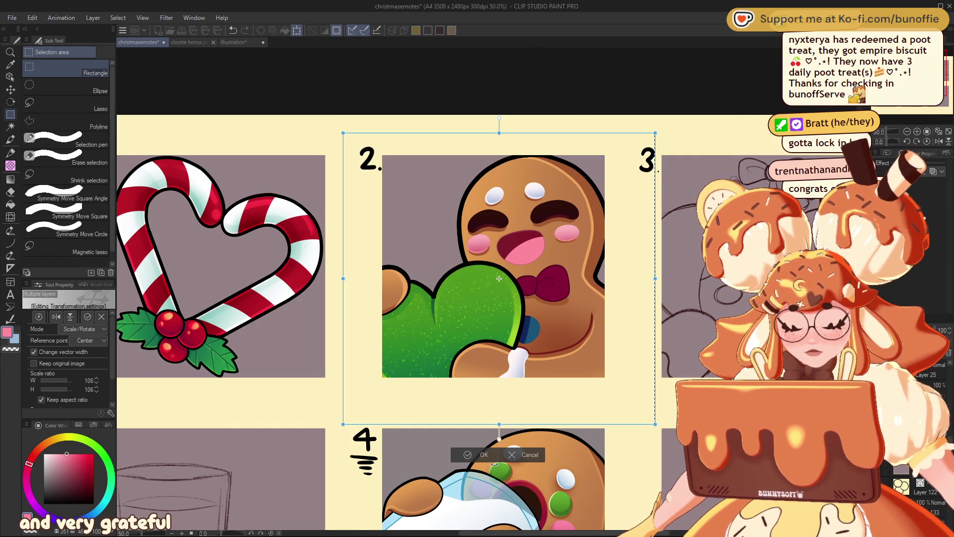
click(483, 455)
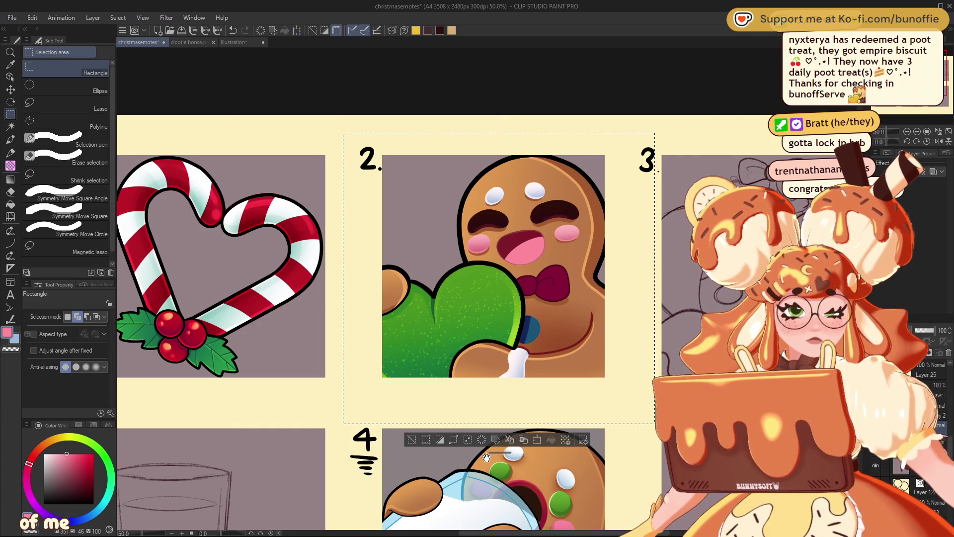
Zoom out to the whole sheet and deselect the gingerbread emote
click(906, 131)
click(907, 131)
click(907, 131)
click(907, 131)
click(907, 131)
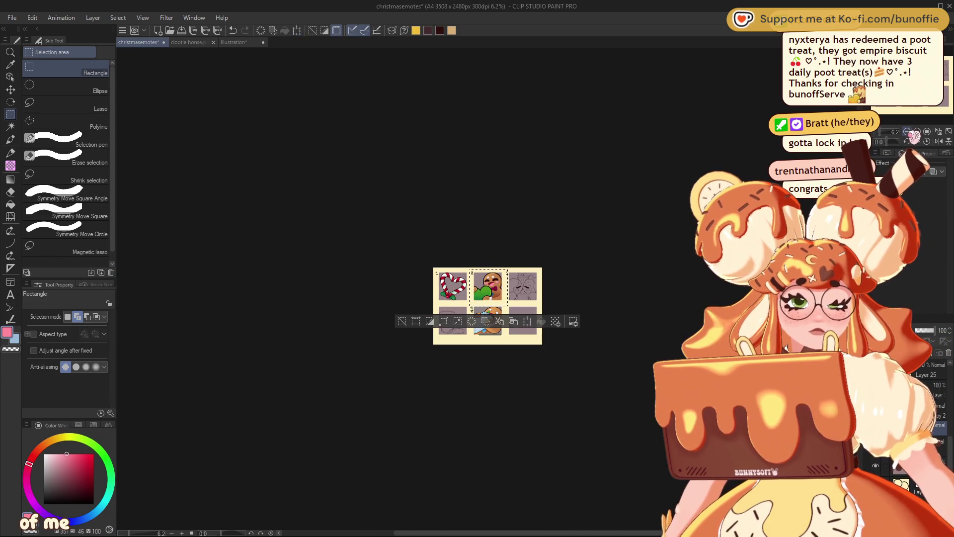
click(401, 321)
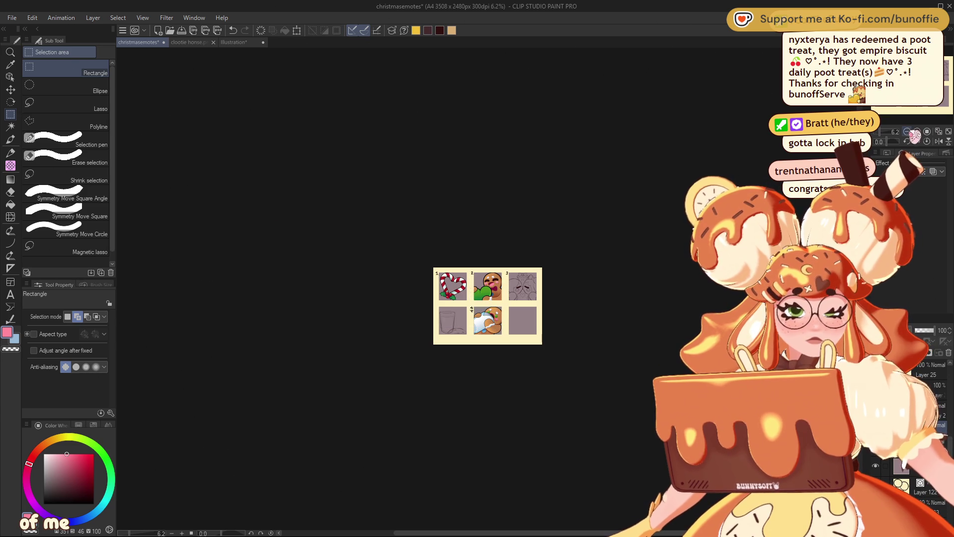
click(906, 131)
click(922, 134)
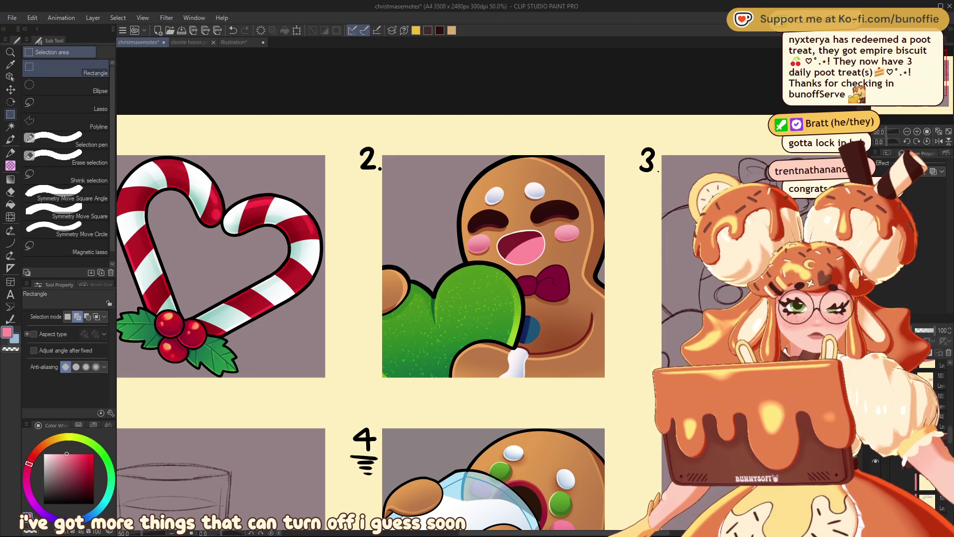
Sample the eyebrow's dark maroon, switch to the G-pen, and frame the gingerbread face
alt+click(556, 208)
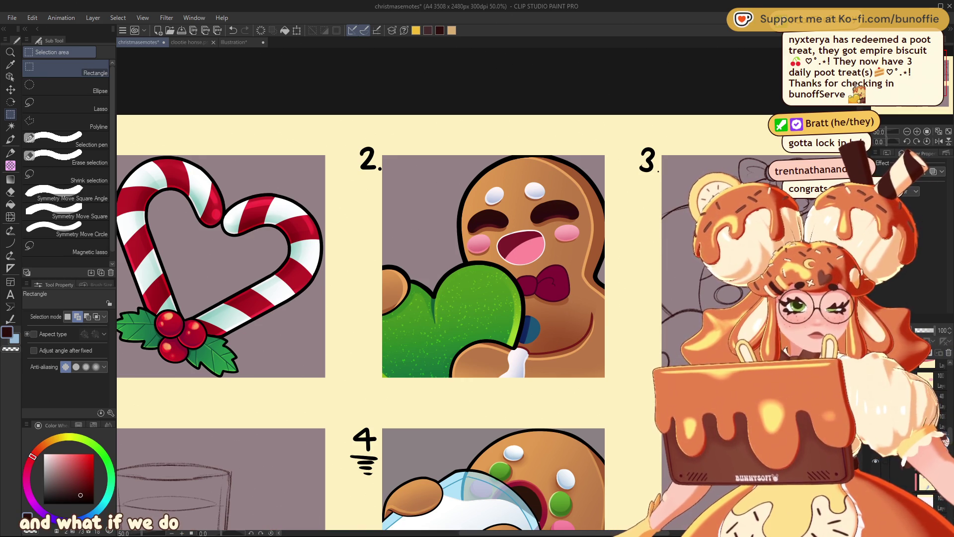
key(p)
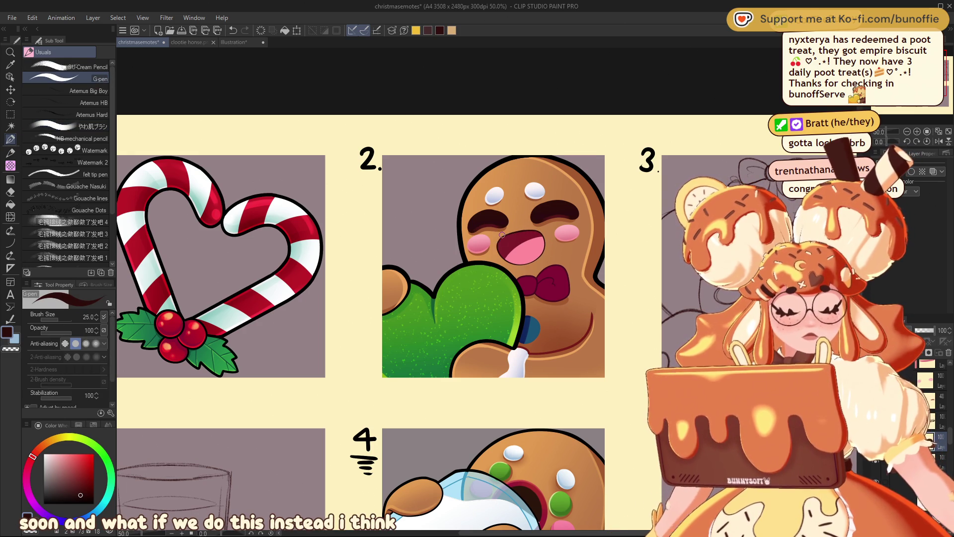
scroll(489, 283, down, 2)
scroll(489, 283, down, 4)
scroll(490, 283, down, 2)
scroll(488, 288, up, 5)
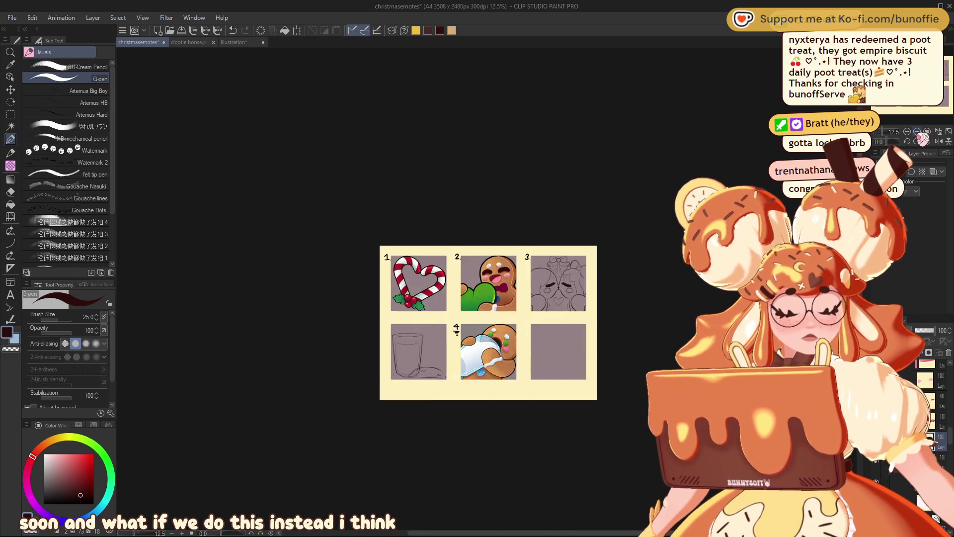
scroll(487, 288, up, 5)
scroll(487, 288, up, 3)
drag(477, 248, 179, 433)
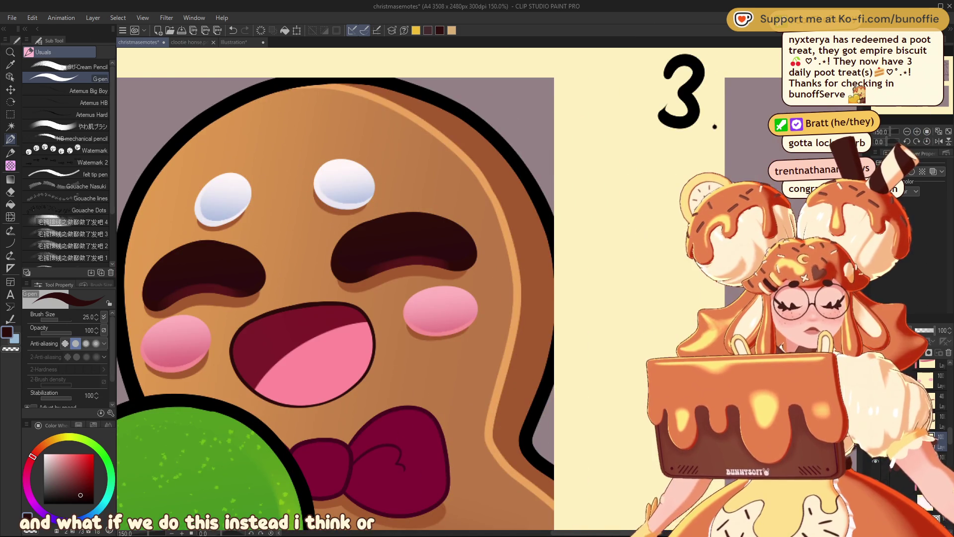
Eyedrop the mouth's dark red and the tongue's pink in turn, ending on the tongue pink
alt+click(297, 318)
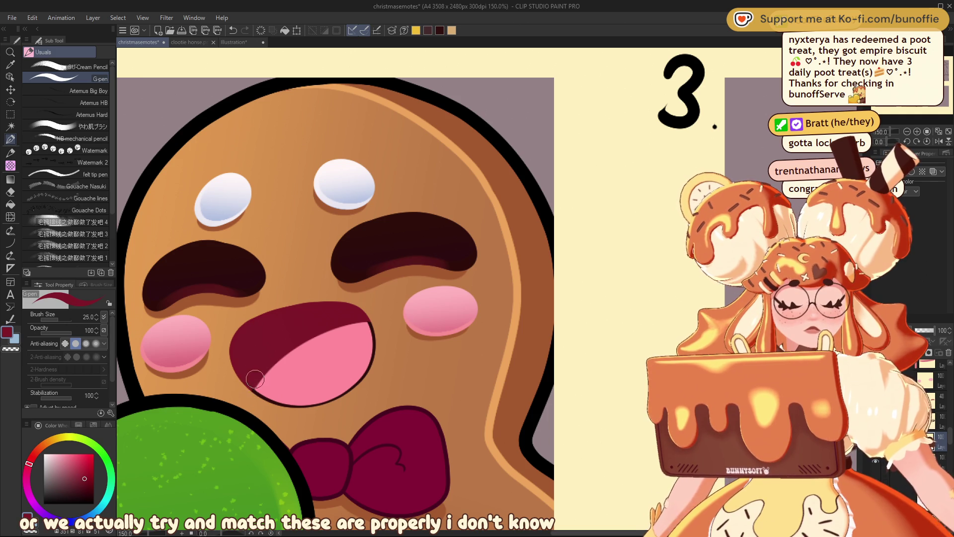
alt+click(274, 379)
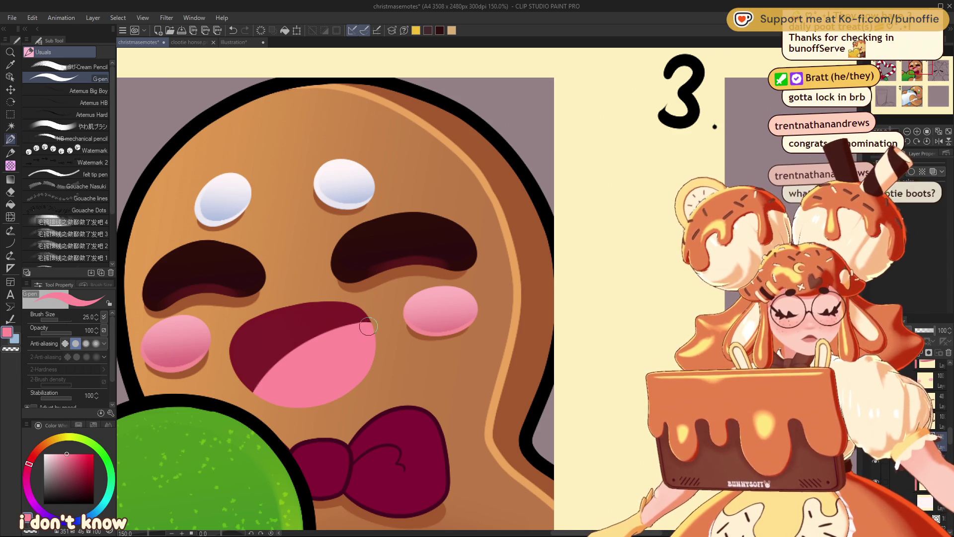
alt+click(360, 309)
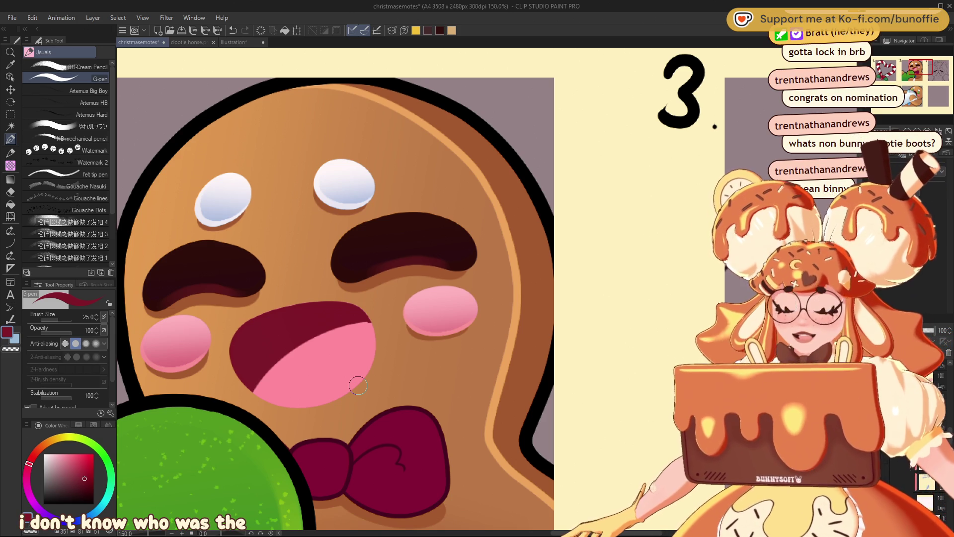
alt+click(353, 359)
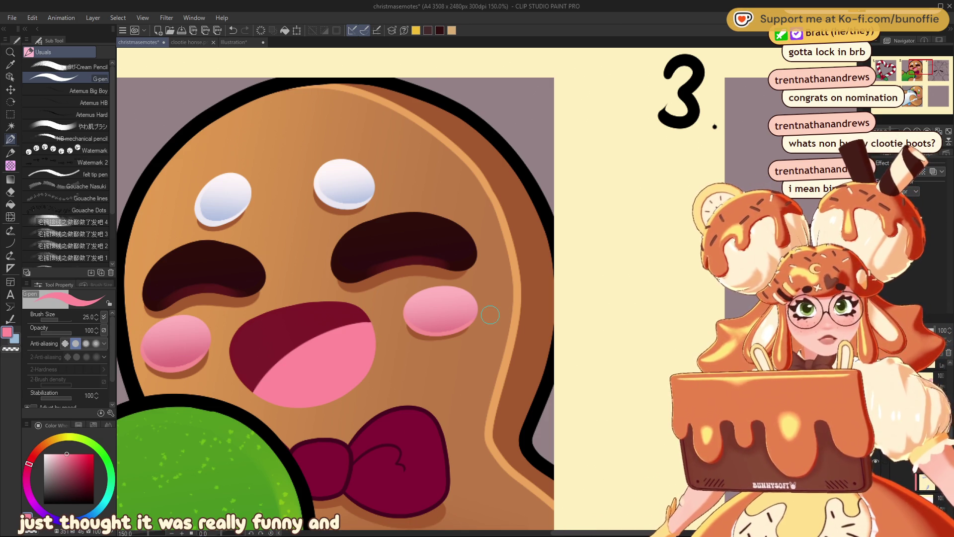
click(908, 132)
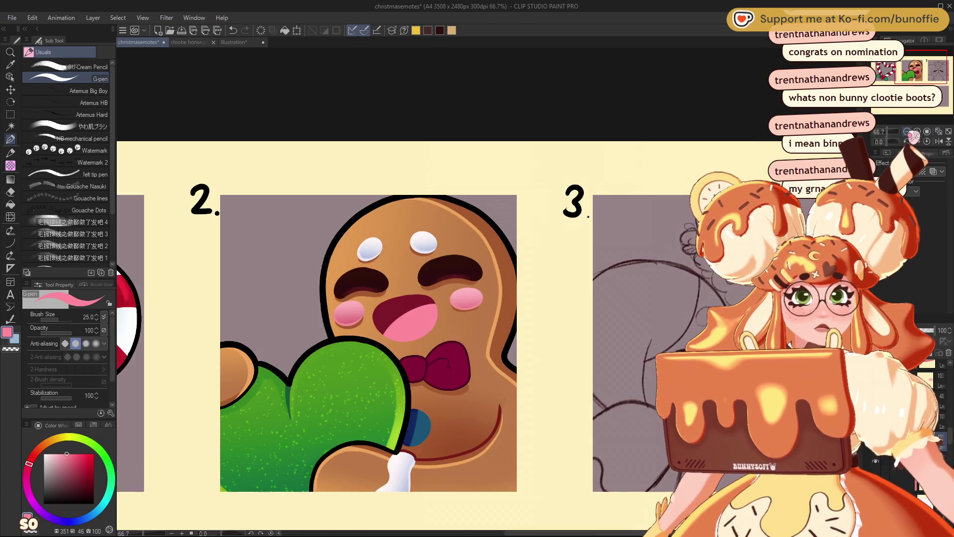
drag(912, 107, 910, 73)
click(908, 133)
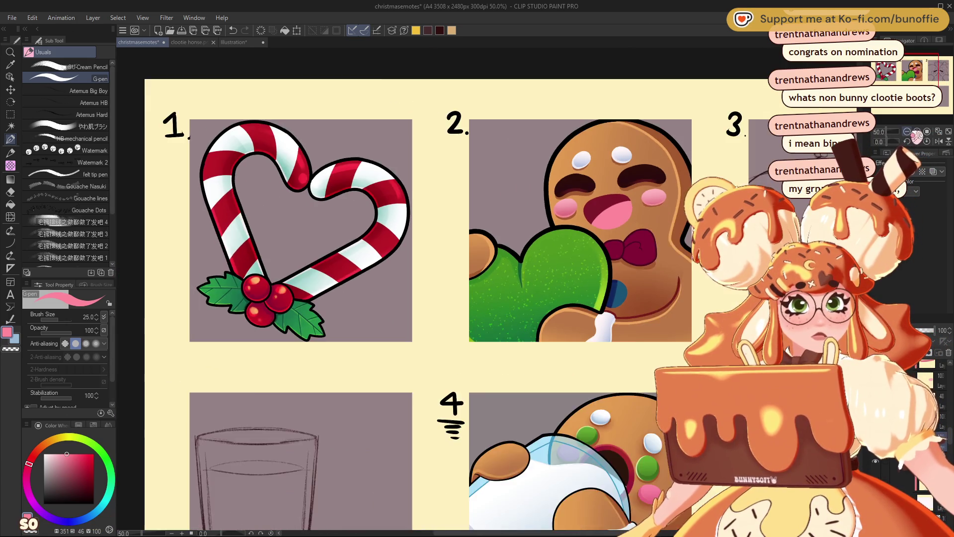
click(917, 131)
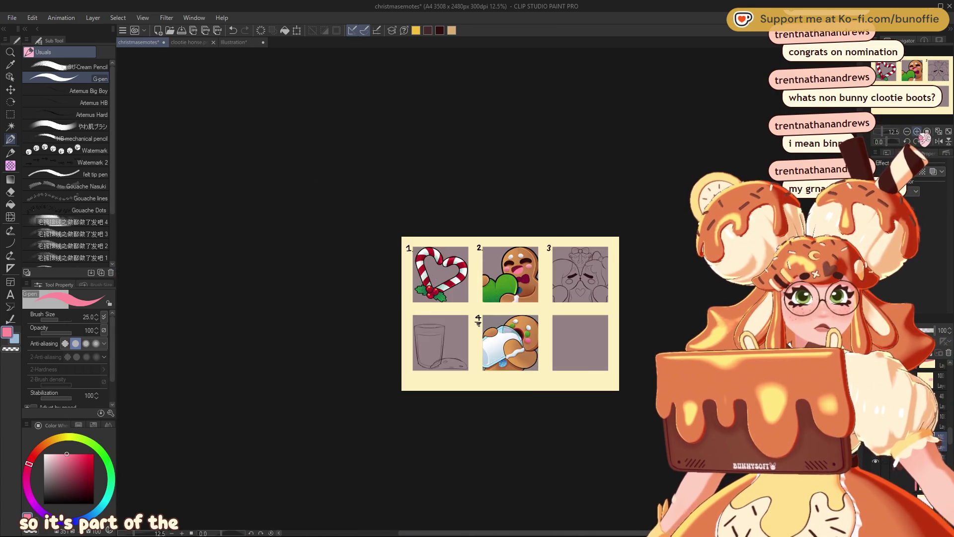
drag(916, 72, 926, 68)
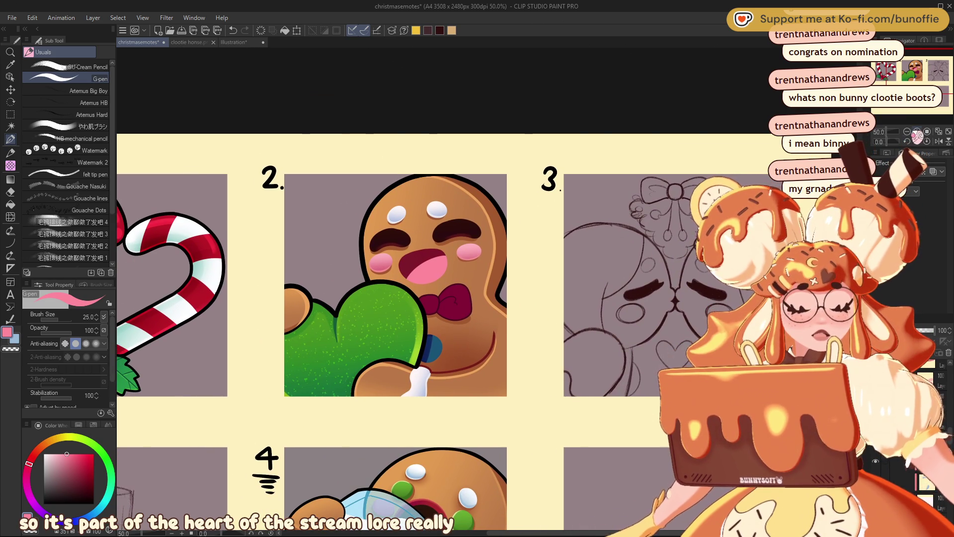
click(907, 132)
click(907, 131)
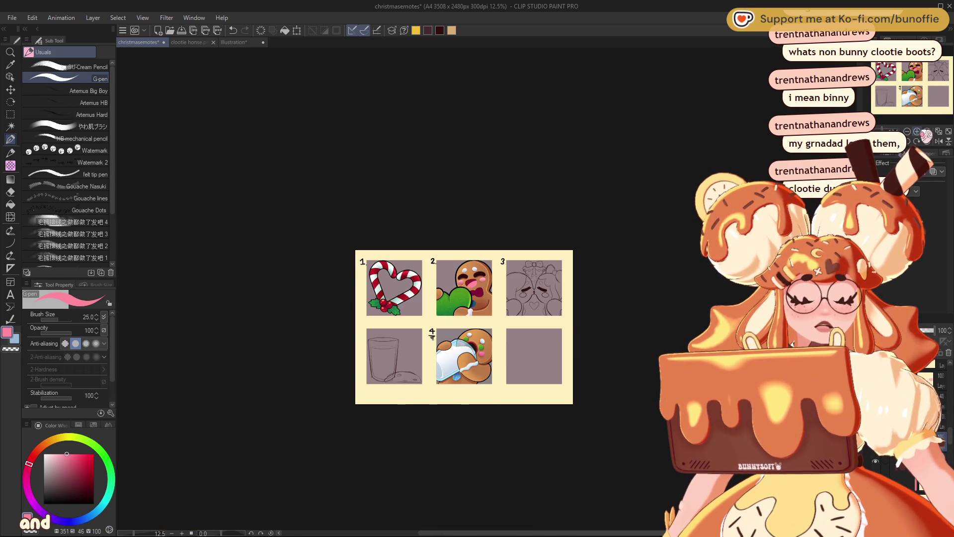
click(917, 132)
click(917, 132)
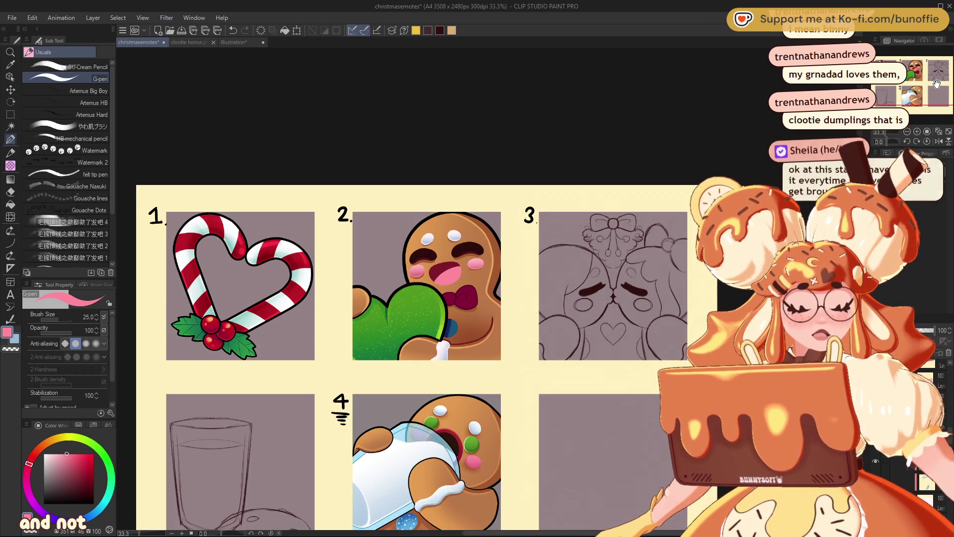
drag(936, 83, 930, 62)
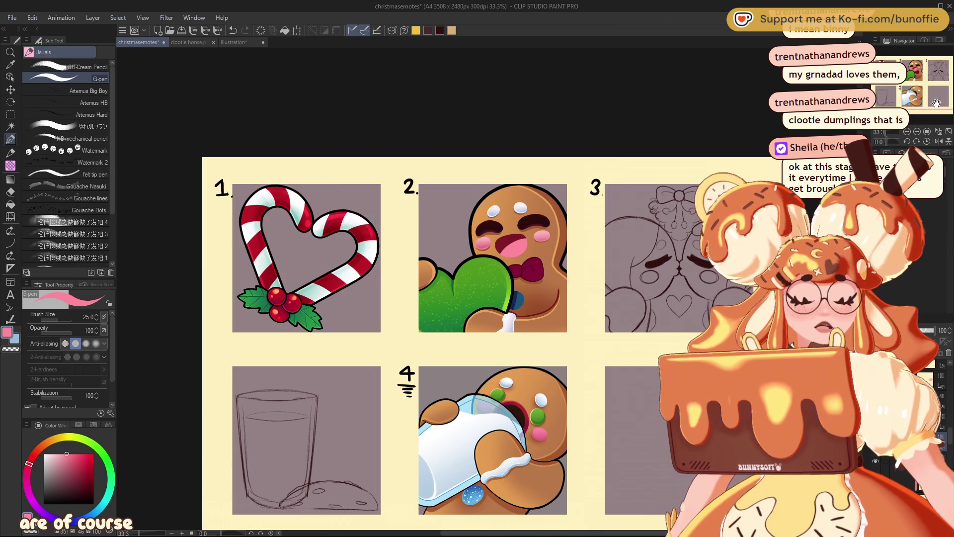
scroll(932, 112, up, 1)
drag(938, 72, 942, 71)
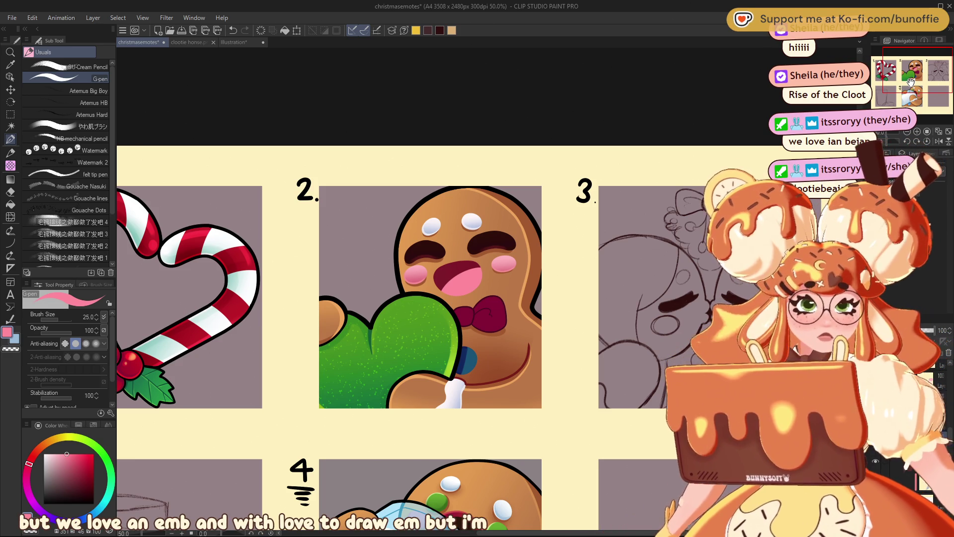
Zoom out and pan right to view panels 1–4 of the emote sheet
click(907, 131)
mouse_move(912, 102)
mouse_down()
mouse_move(910, 79)
mouse_move(921, 90)
mouse_up()
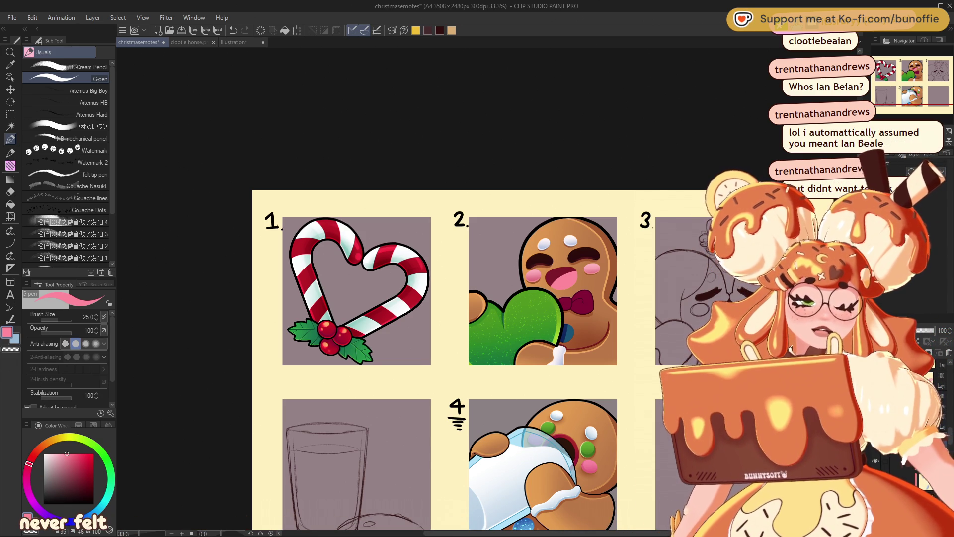
scroll(918, 80, up, 1)
drag(912, 75, 918, 79)
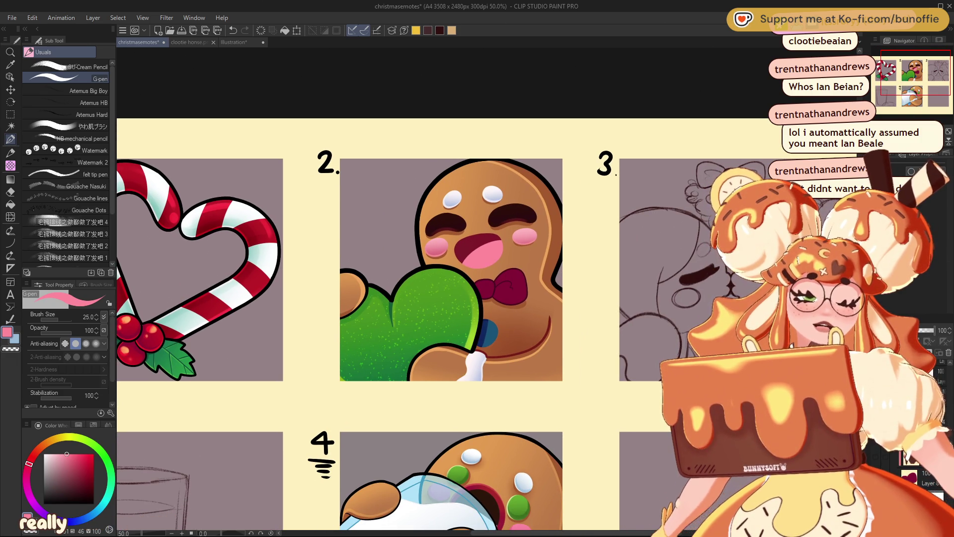
scroll(482, 305, down, 2)
scroll(482, 306, down, 5)
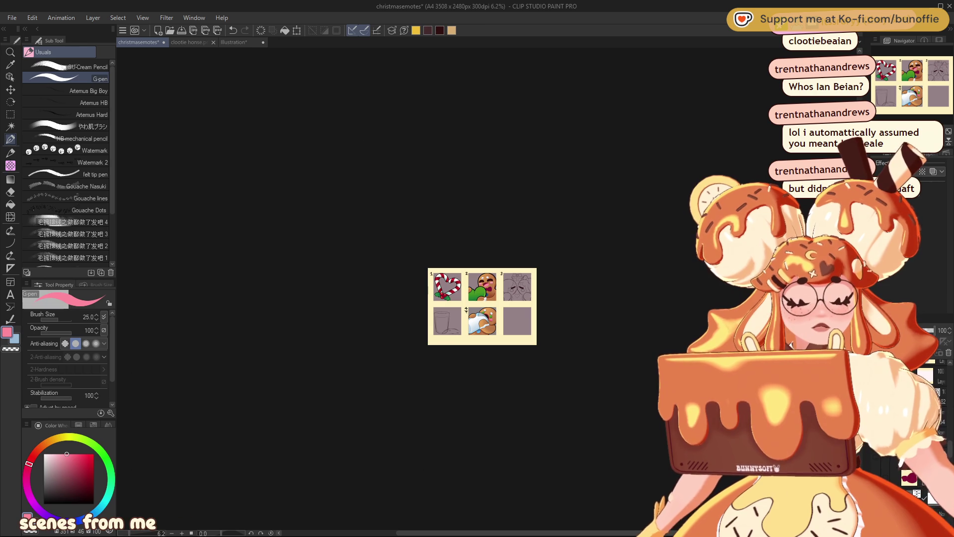
scroll(487, 290, up, 3)
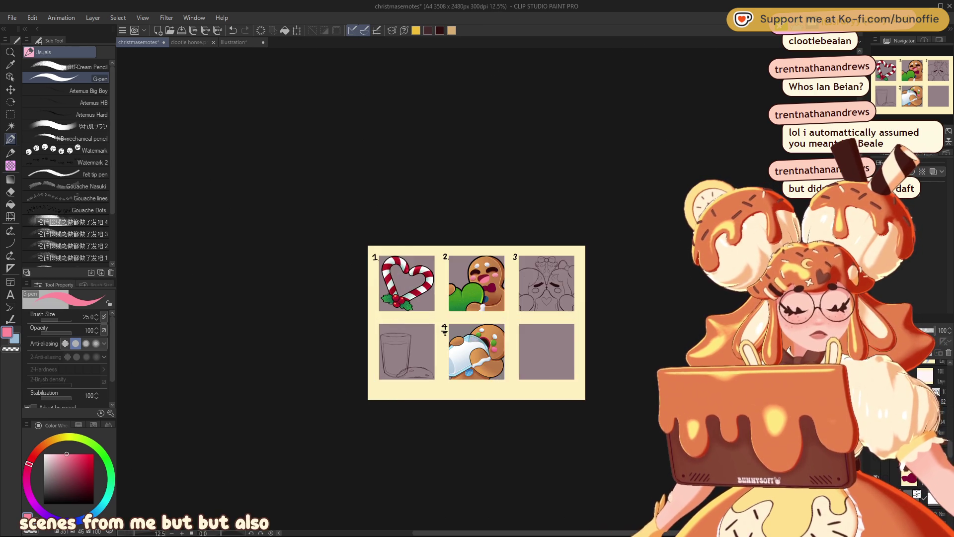
scroll(487, 289, up, 4)
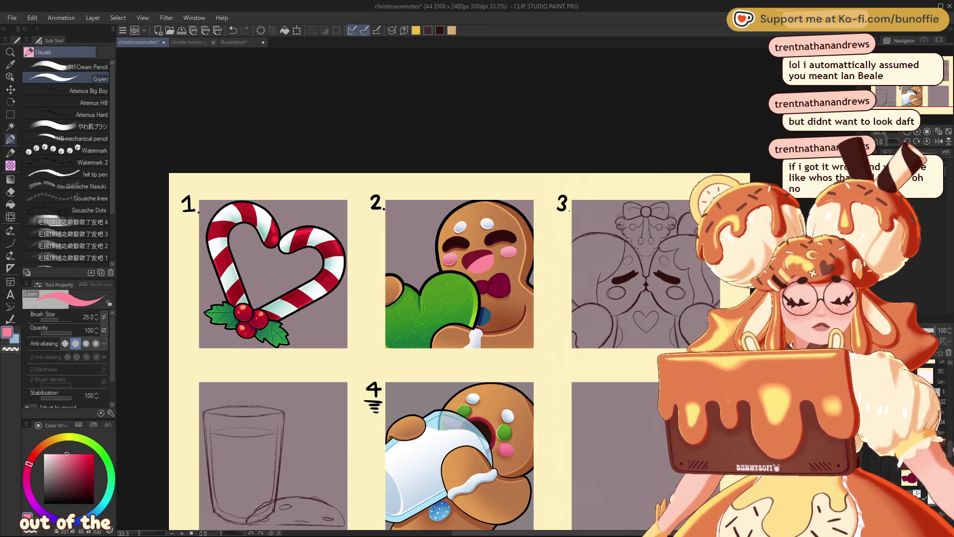
scroll(926, 422, down, 3)
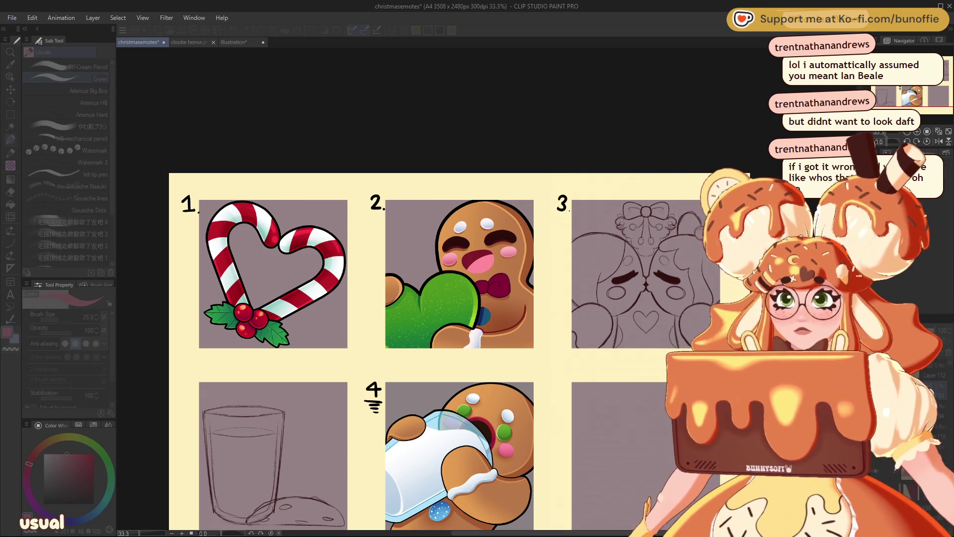
key(alt+Tab)
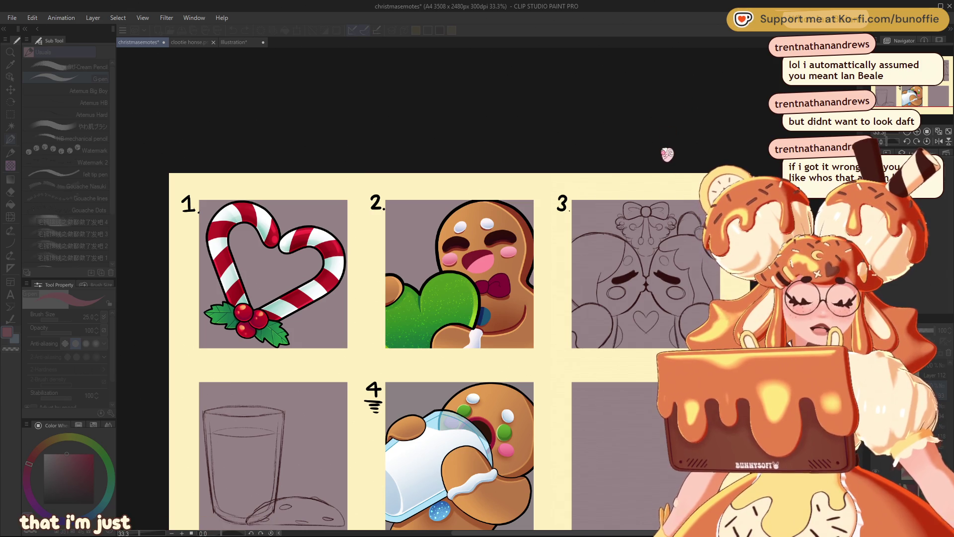
Zoom closer on the panels and sample the dark red-brown from the gingerbread's edge
click(914, 134)
drag(914, 135, 923, 134)
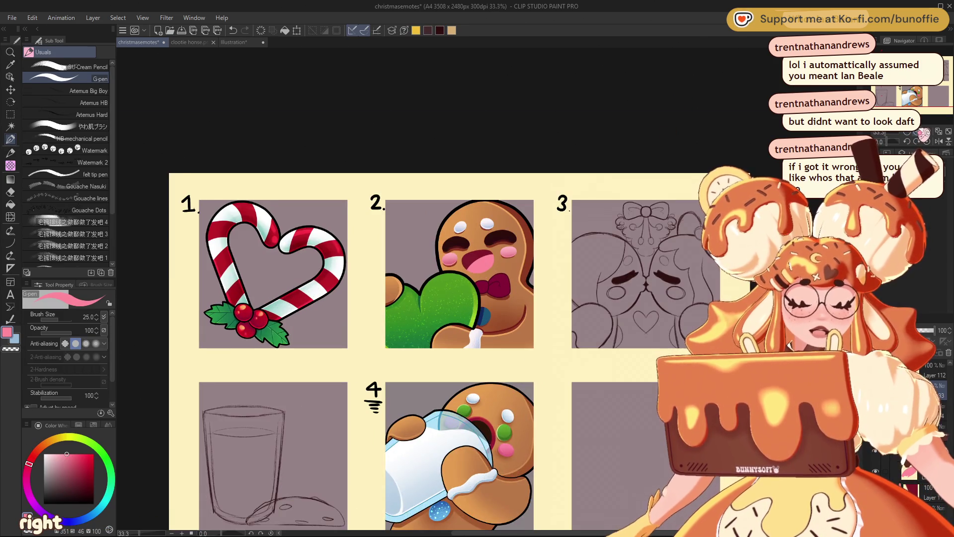
click(923, 133)
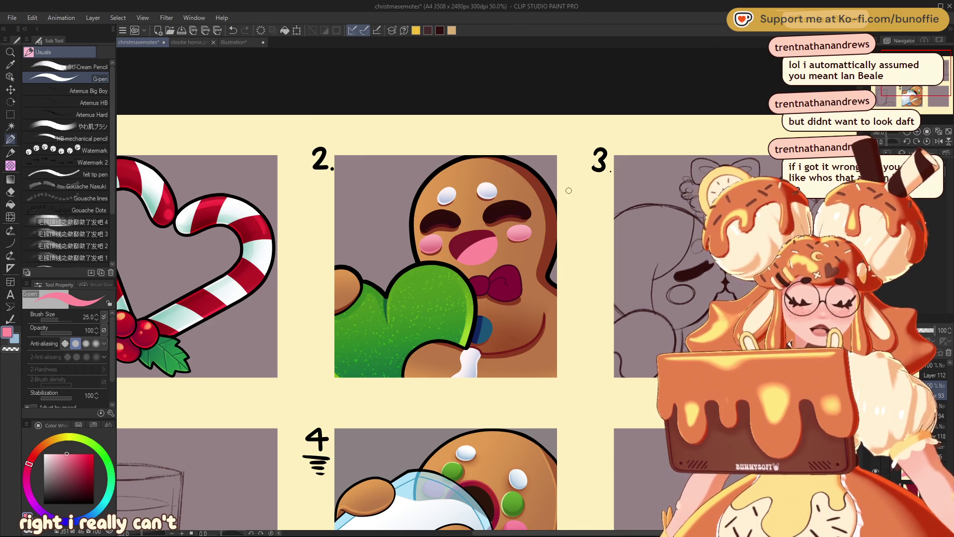
alt+click(549, 200)
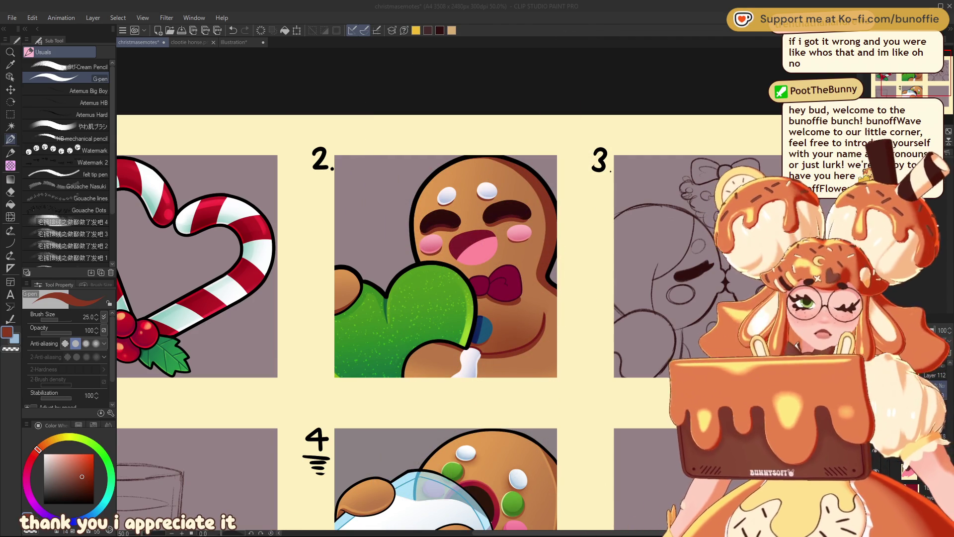
click(479, 157)
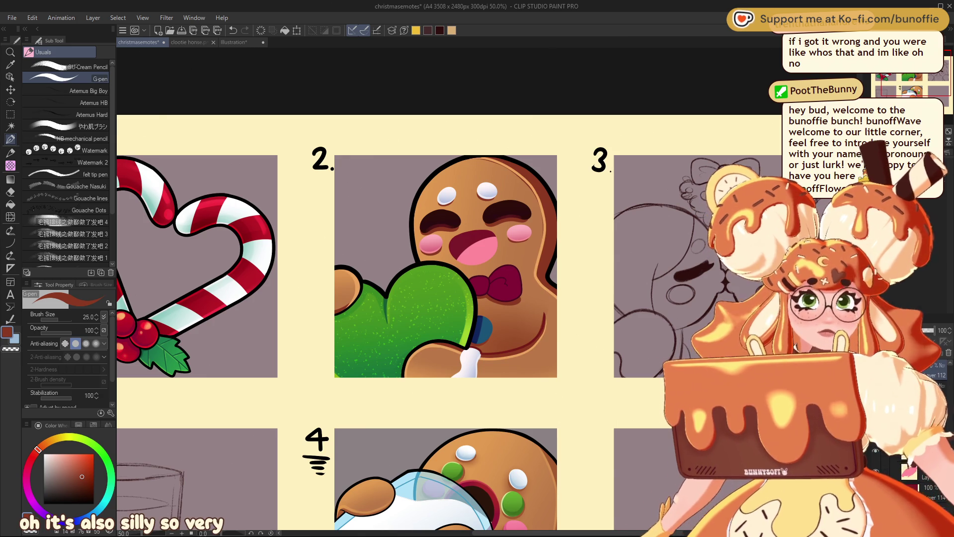
Paint a light orange rim highlight along the gingerbread head's right edge with the G-pen
alt+click(537, 273)
key(e)
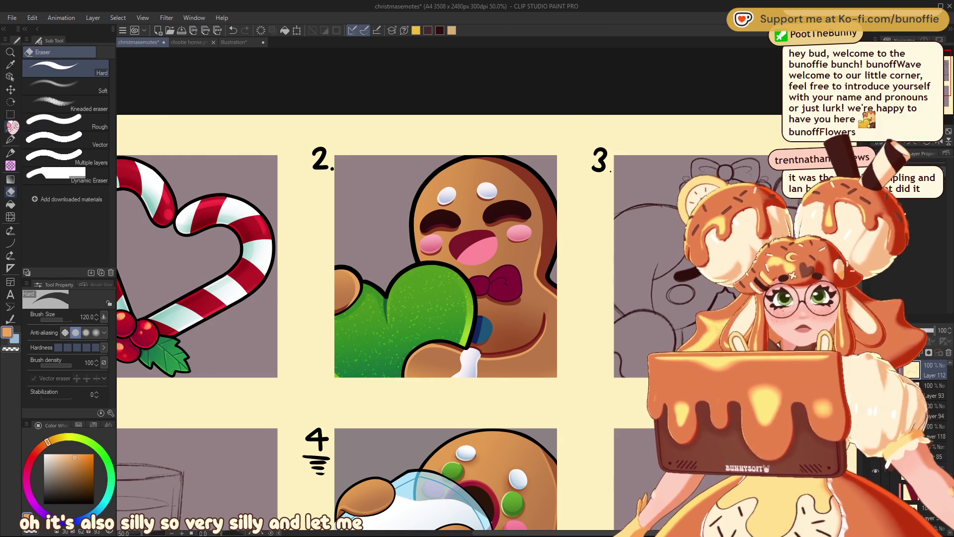
click(11, 139)
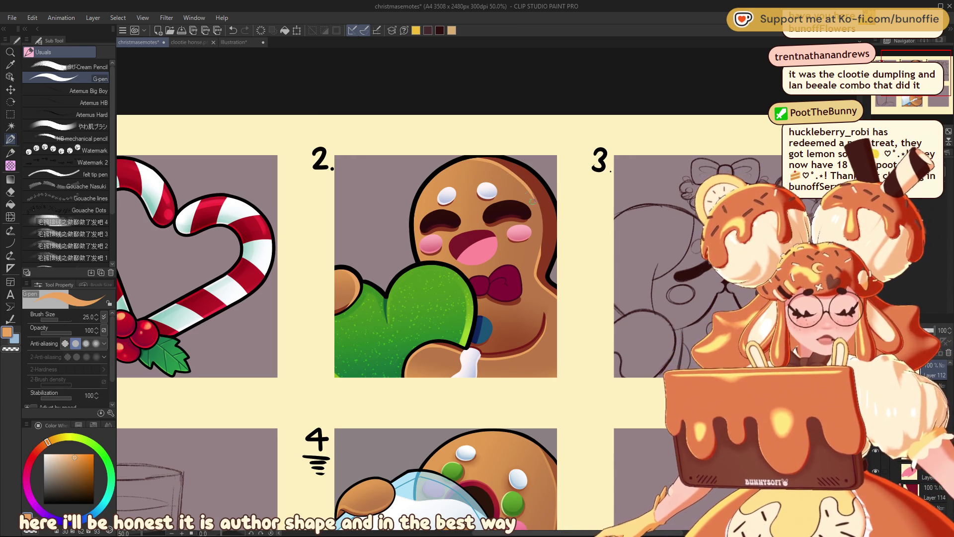
drag(492, 161, 540, 251)
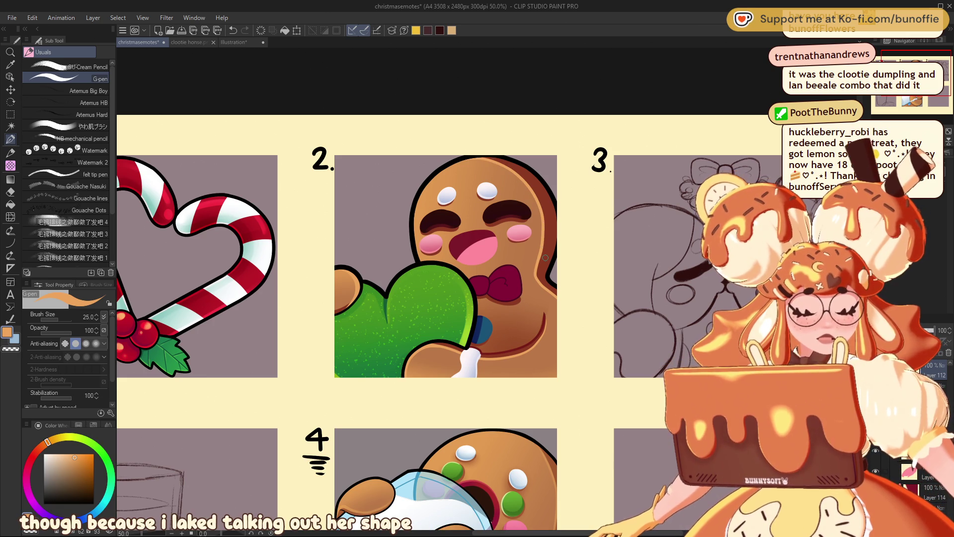
Pan the canvas to show panel 3's sketch of a kissing pair beneath a bow
scroll(545, 258, down, 6)
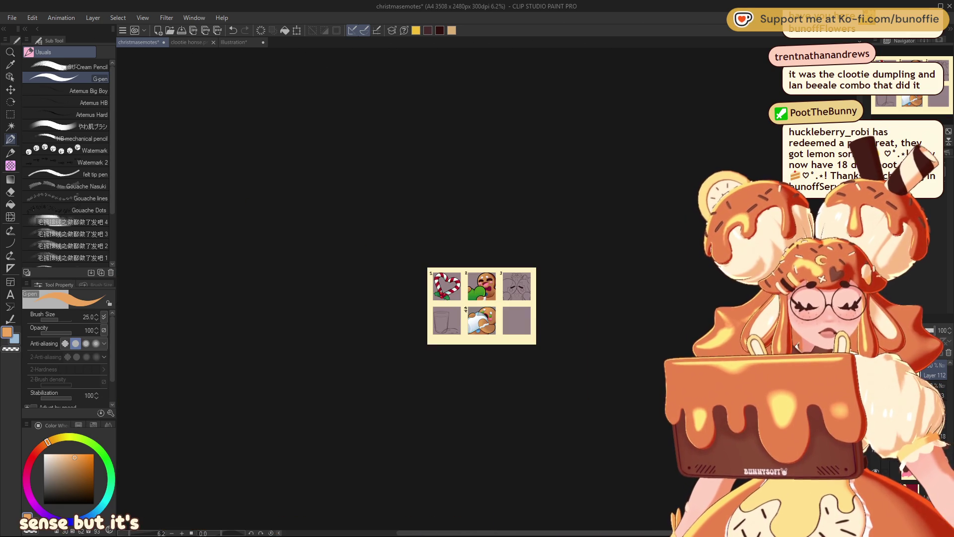
scroll(487, 289, up, 5)
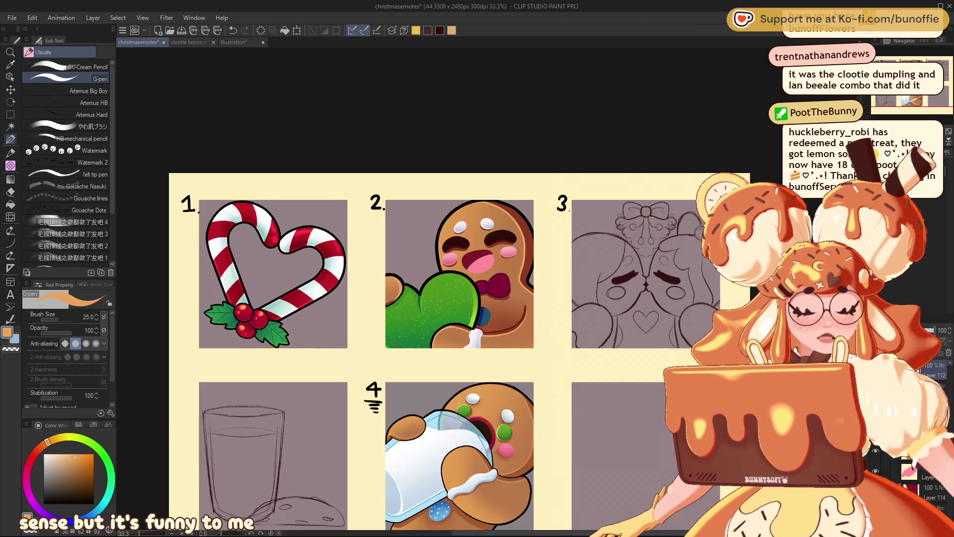
scroll(486, 289, up, 1)
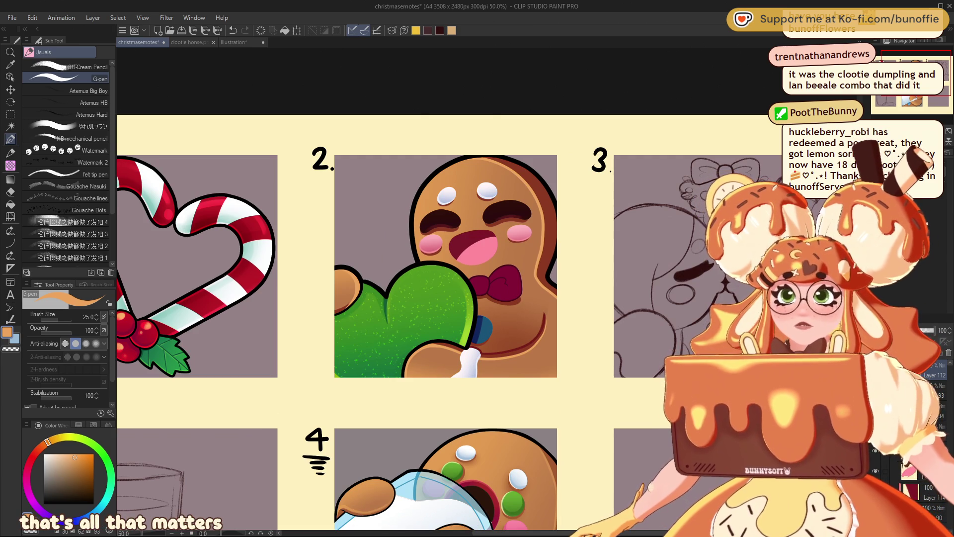
drag(447, 273, 285, 301)
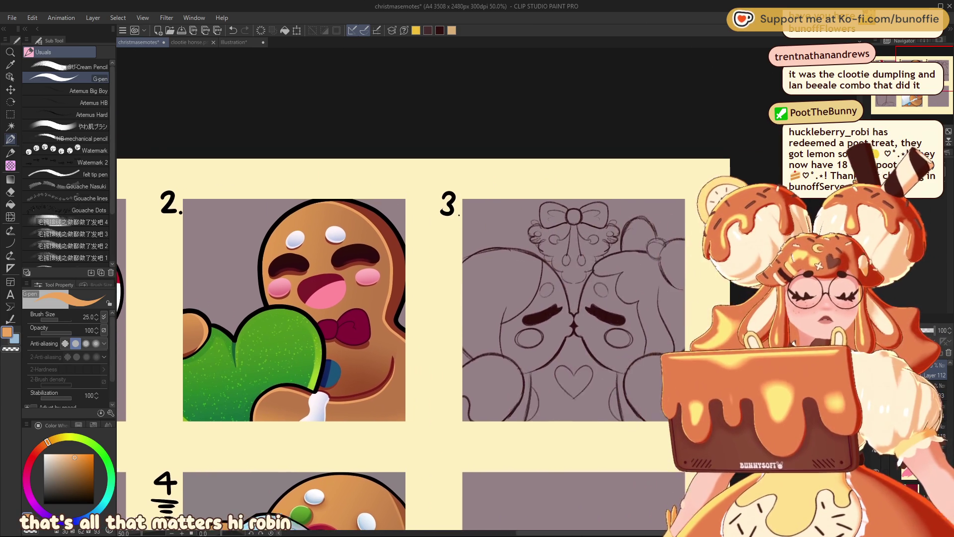
key(e)
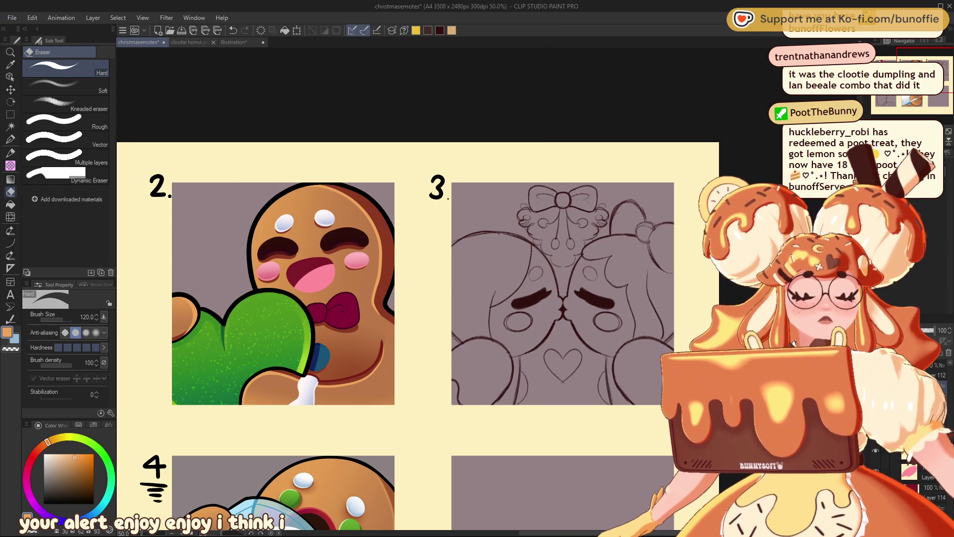
alt+click(373, 304)
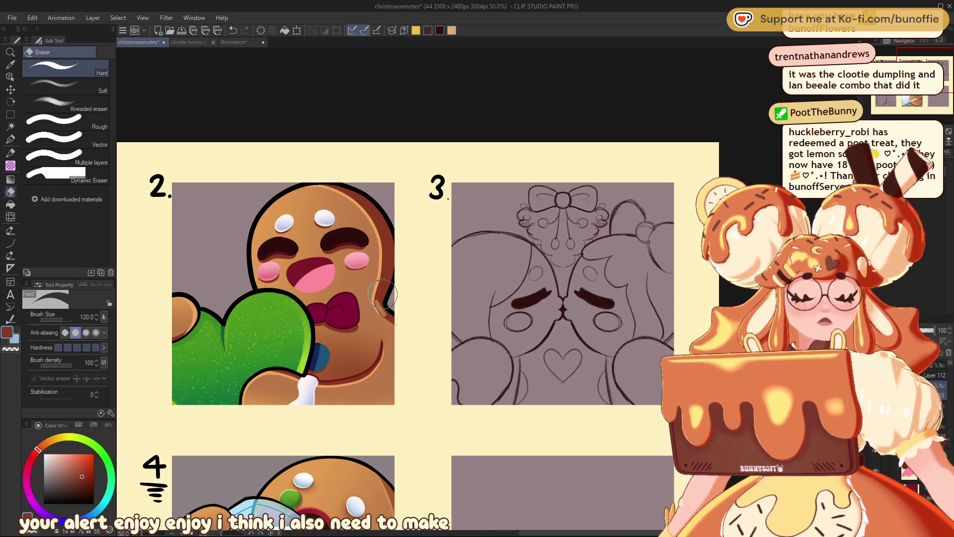
key(p)
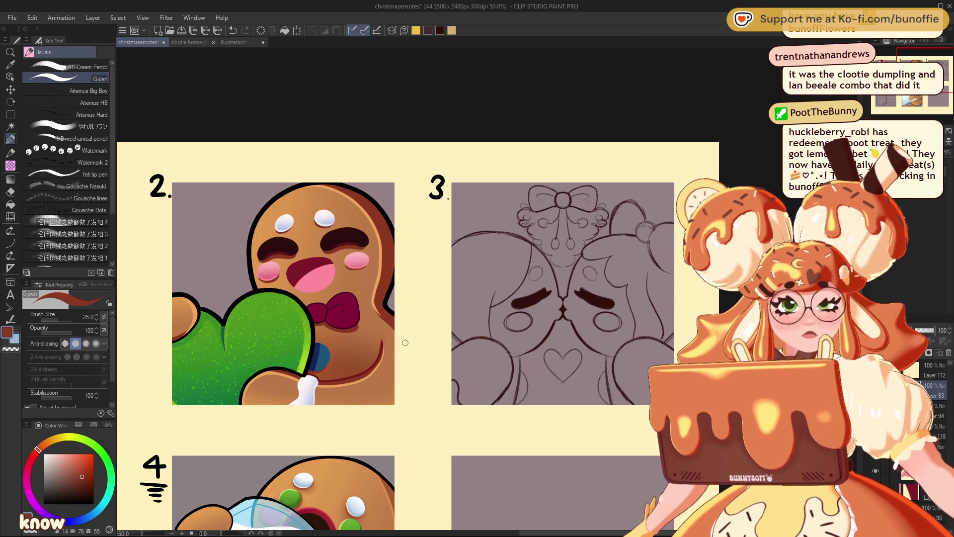
alt+click(373, 297)
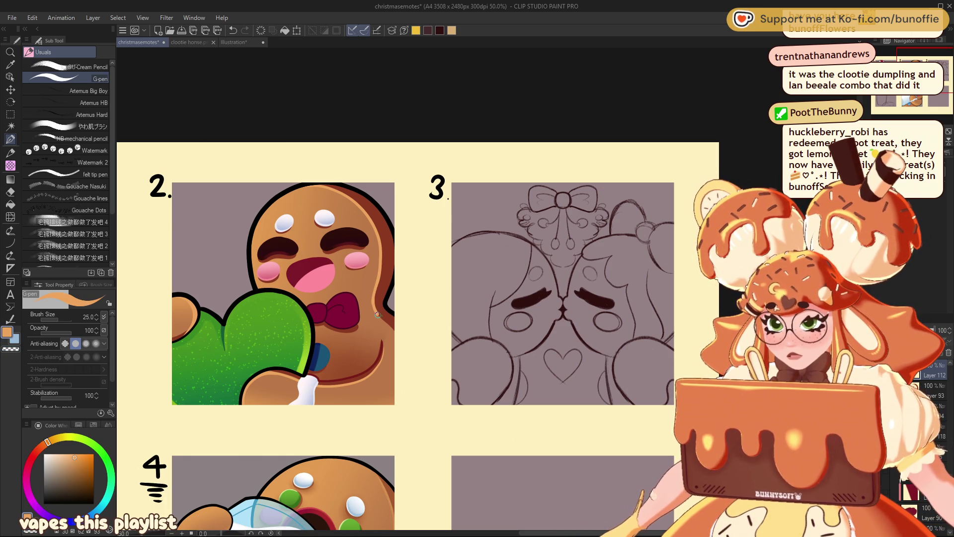
key(ctrl+minus)
key(ctrl+minus)
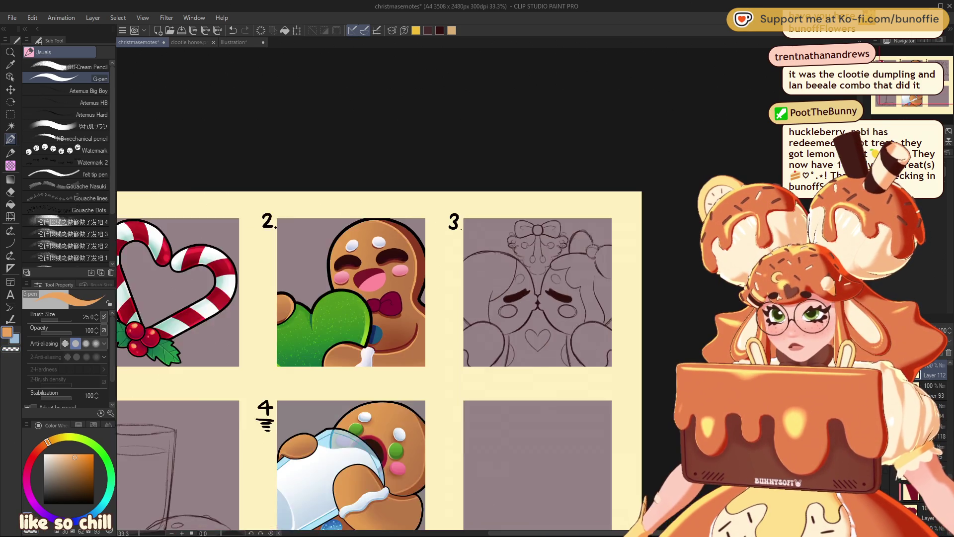
key(ctrl+minus)
key(ctrl+minus)
key(ctrl+minus)
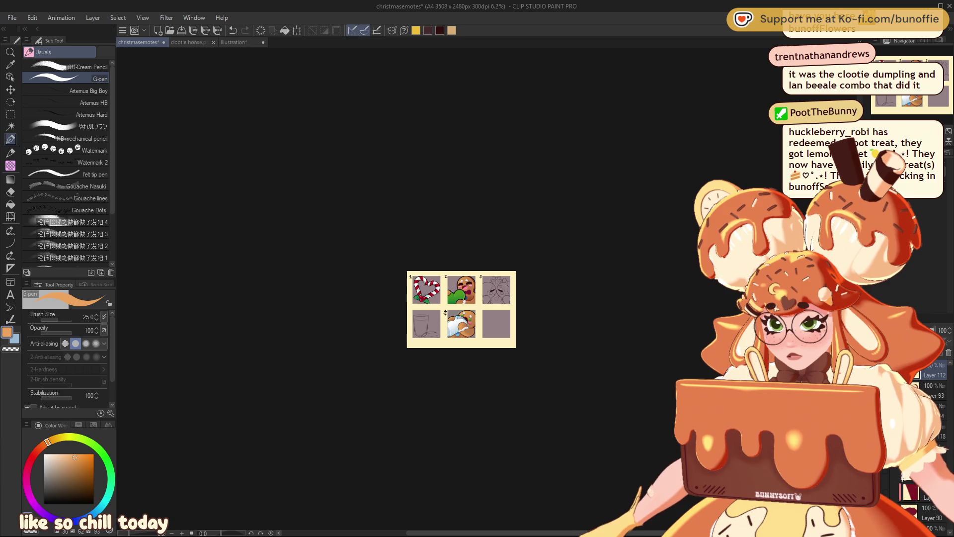
key(ctrl+plus)
key(ctrl+plus)
key(ctrl+plus)
key(ctrl+plus)
key(ctrl+plus)
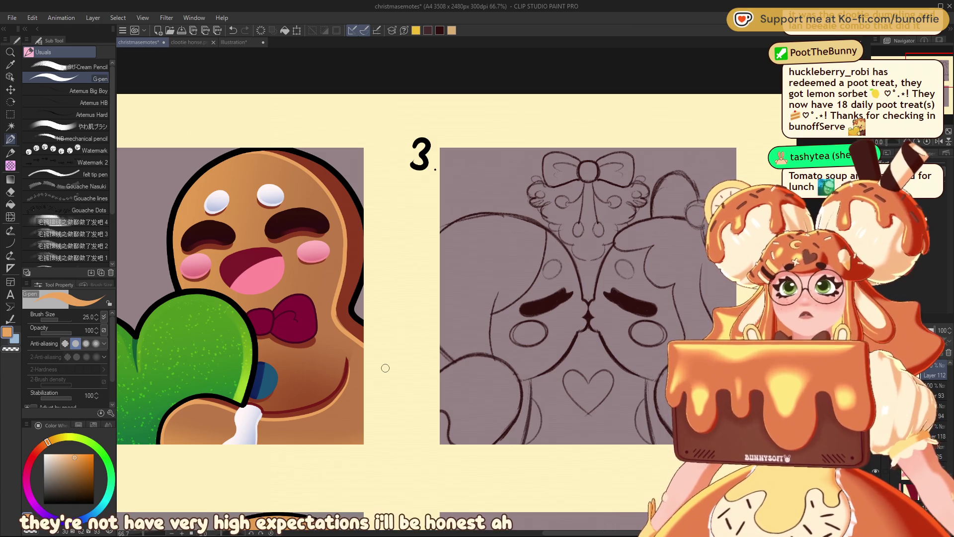
alt+click(342, 285)
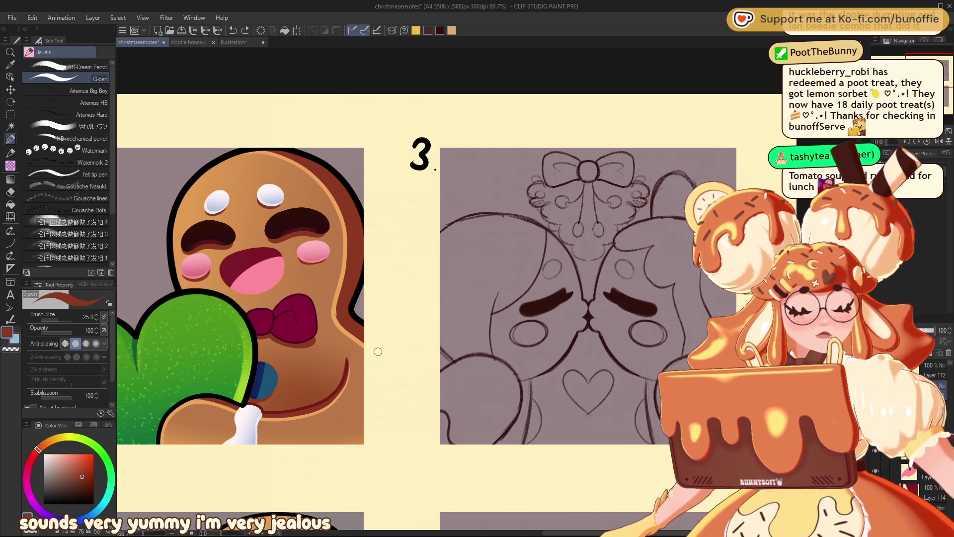
alt+click(342, 284)
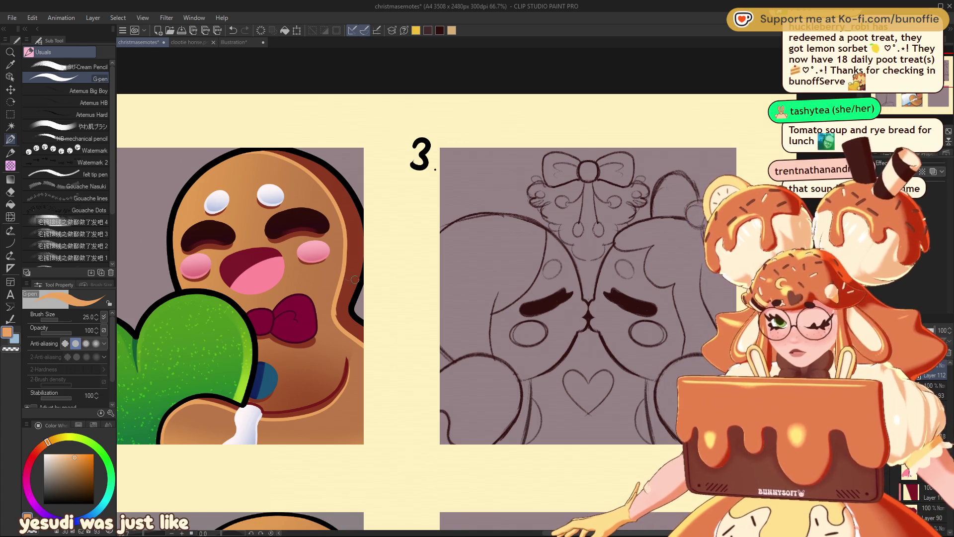